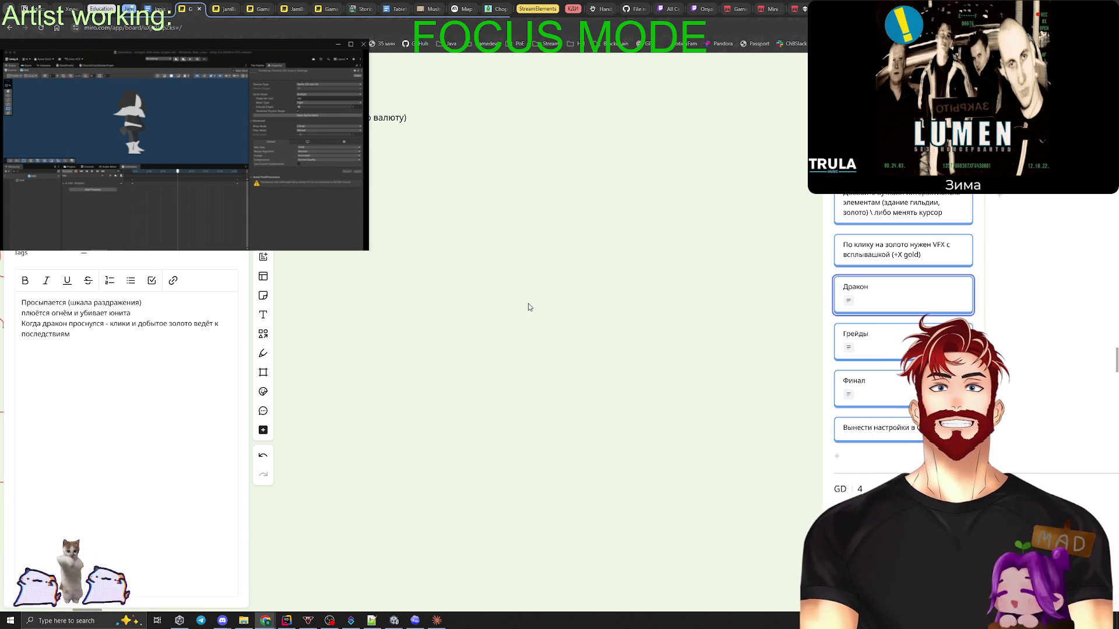
Step: Survey the Miro board, panning past the red sketch group to the image moodboard and sketch frames
{"action": "scroll", "coordinate": [529, 307], "scroll_direction": "down", "scroll_amount": 5}
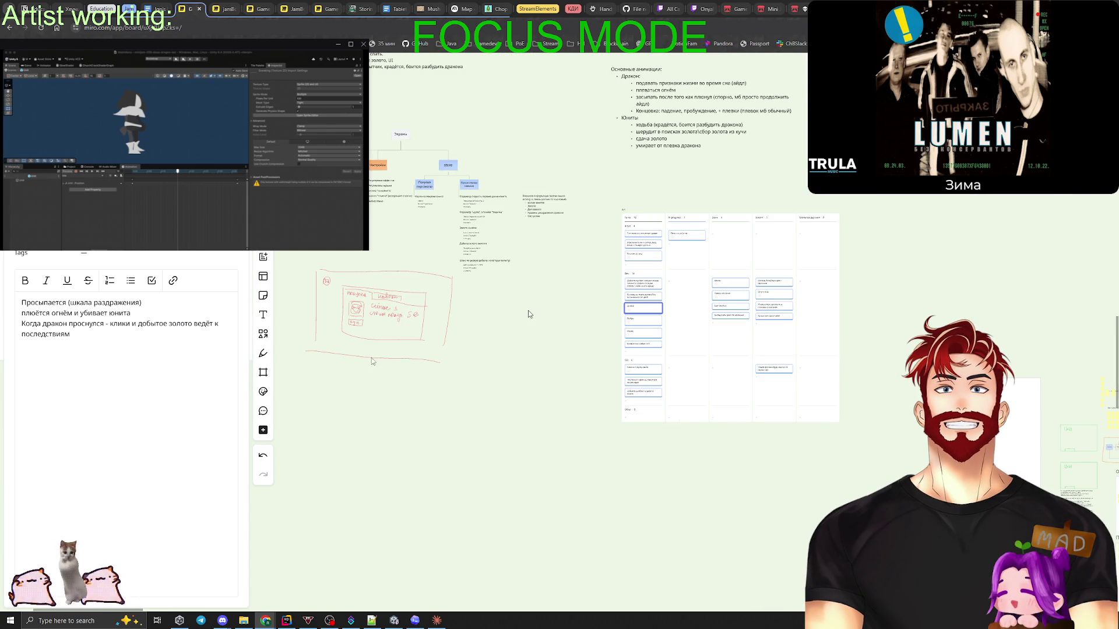
{"action": "scroll", "coordinate": [529, 314], "scroll_direction": "down", "scroll_amount": 2}
{"action": "left_click", "coordinate": [408, 342]}
{"action": "mouse_move", "coordinate": [357, 395]}
{"action": "left_mouse_down"}
{"action": "mouse_move", "coordinate": [665, 394]}
{"action": "mouse_move", "coordinate": [731, 425]}
{"action": "mouse_move", "coordinate": [799, 407]}
{"action": "mouse_move", "coordinate": [711, 346]}
{"action": "mouse_move", "coordinate": [641, 328]}
{"action": "left_mouse_up"}
{"action": "left_click", "coordinate": [613, 389]}
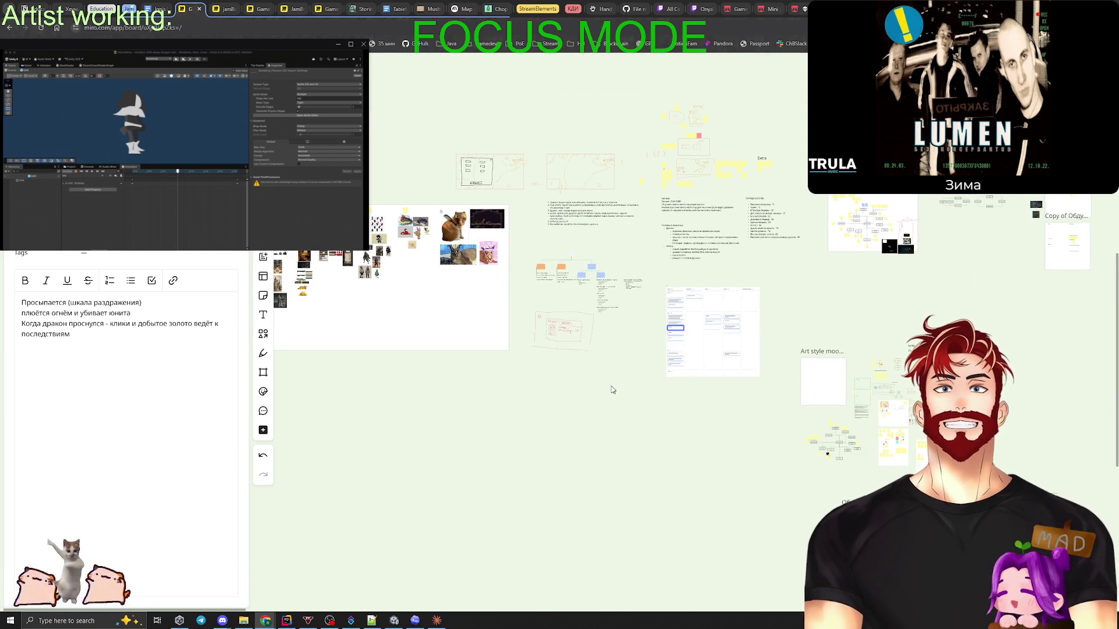
{"action": "scroll", "coordinate": [610, 387], "scroll_direction": "up", "scroll_amount": 5}
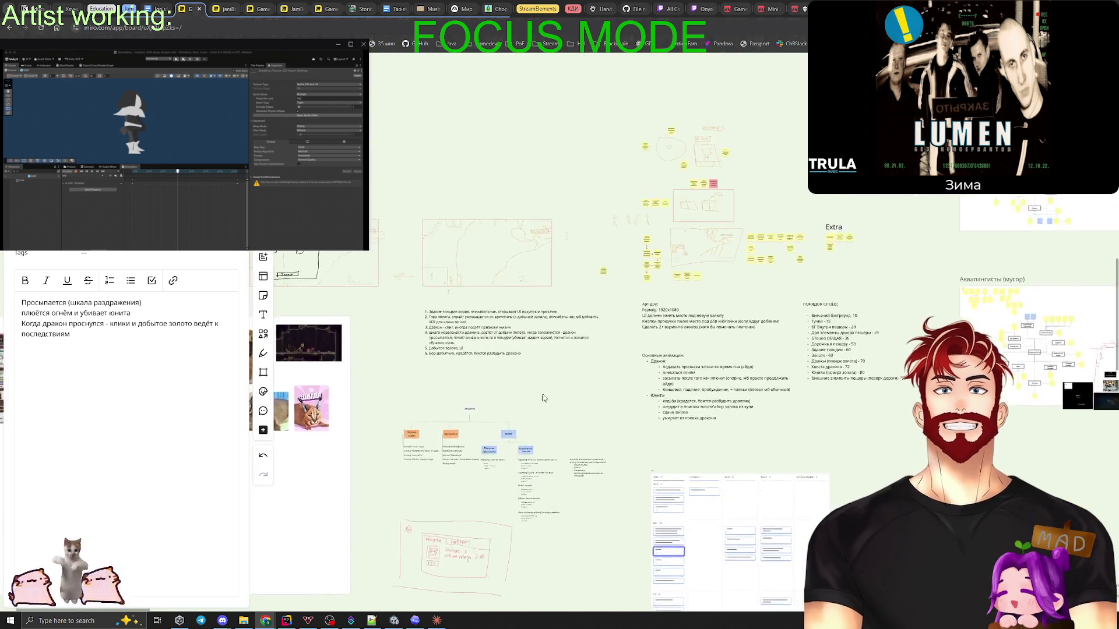
{"action": "scroll", "coordinate": [659, 349], "scroll_direction": "up", "scroll_amount": 3}
{"action": "scroll", "coordinate": [602, 354], "scroll_direction": "down", "scroll_amount": 3}
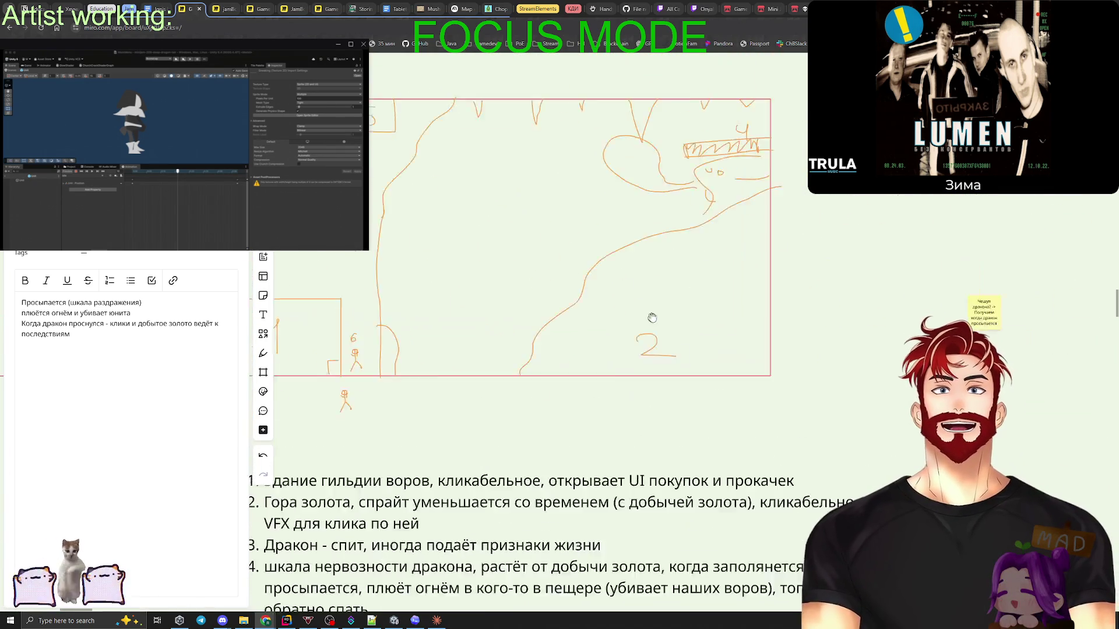
{"action": "scroll", "coordinate": [804, 402], "scroll_direction": "down", "scroll_amount": 3}
{"action": "mouse_move", "coordinate": [872, 316]}
{"action": "left_mouse_down"}
{"action": "mouse_move", "coordinate": [847, 361]}
{"action": "mouse_move", "coordinate": [616, 481]}
{"action": "mouse_move", "coordinate": [530, 250]}
{"action": "left_mouse_up"}
{"action": "left_click", "coordinate": [579, 500]}
Step: Centre the sketch frames on the board and shift the view across to them
{"action": "scroll", "coordinate": [529, 250], "scroll_direction": "down", "scroll_amount": 3}
{"action": "mouse_move", "coordinate": [727, 374]}
{"action": "left_mouse_down"}
{"action": "mouse_move", "coordinate": [717, 513]}
{"action": "mouse_move", "coordinate": [752, 466]}
{"action": "left_mouse_up"}
{"action": "scroll", "coordinate": [751, 461], "scroll_direction": "up", "scroll_amount": 5}
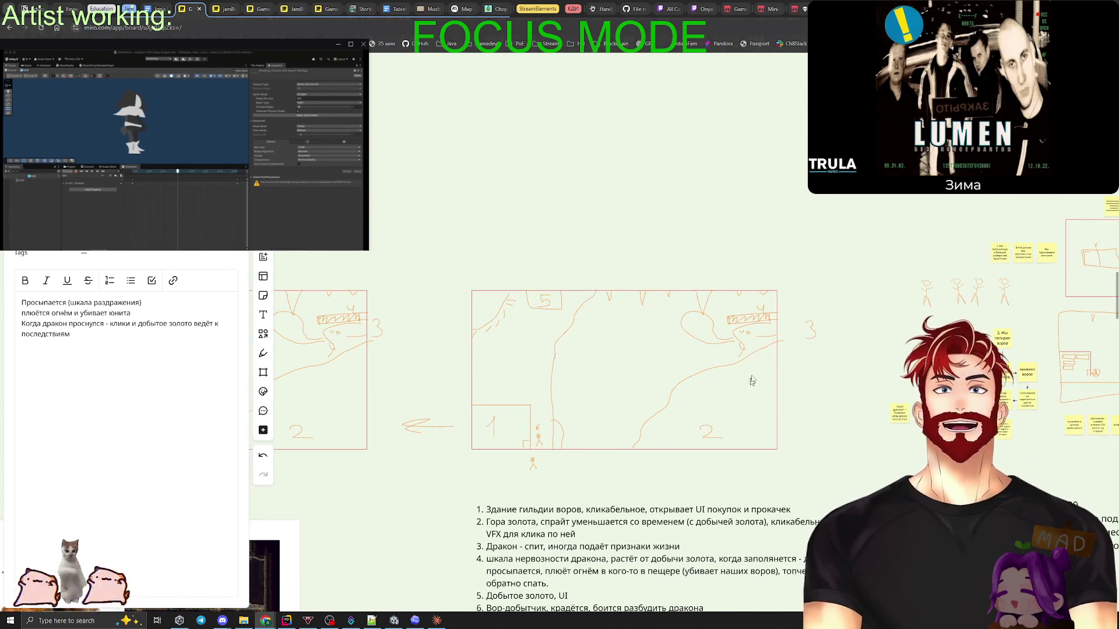
{"action": "scroll", "coordinate": [735, 415], "scroll_direction": "down", "scroll_amount": 5}
{"action": "scroll", "coordinate": [704, 373], "scroll_direction": "up", "scroll_amount": 5}
{"action": "scroll", "coordinate": [703, 373], "scroll_direction": "down", "scroll_amount": 5}
{"action": "scroll", "coordinate": [782, 339], "scroll_direction": "up", "scroll_amount": 3}
{"action": "left_click_drag", "start_coordinate": [649, 303], "coordinate": [396, 457]}
{"action": "left_click_drag", "start_coordinate": [334, 481], "coordinate": [597, 471]}
{"action": "scroll", "coordinate": [597, 471], "scroll_direction": "down", "scroll_amount": 3}
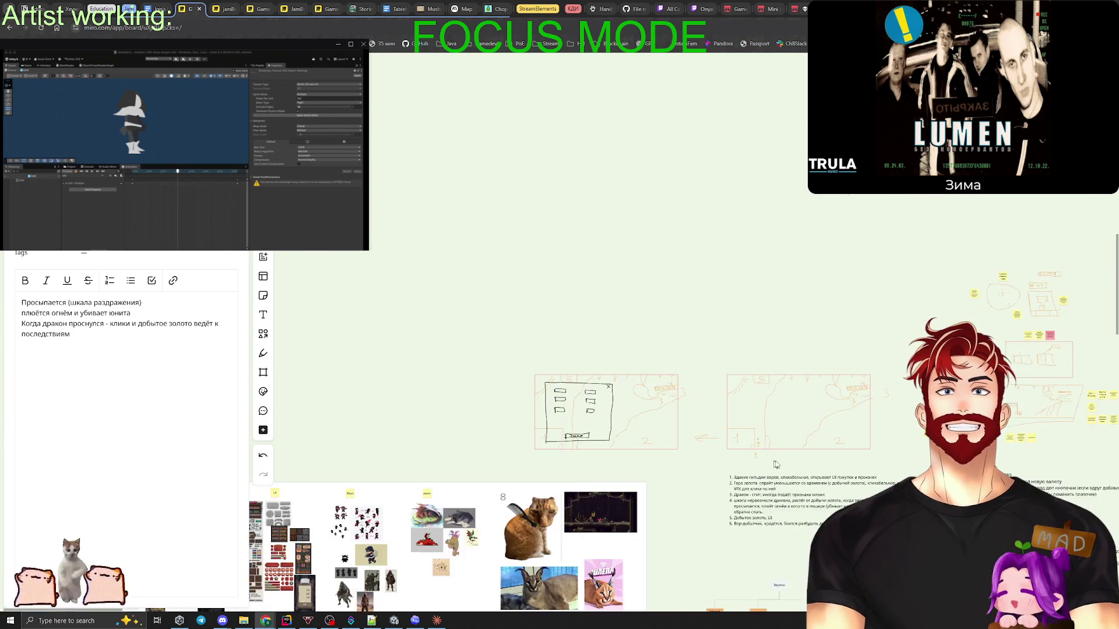
{"action": "scroll", "coordinate": [757, 470], "scroll_direction": "right", "scroll_amount": 8}
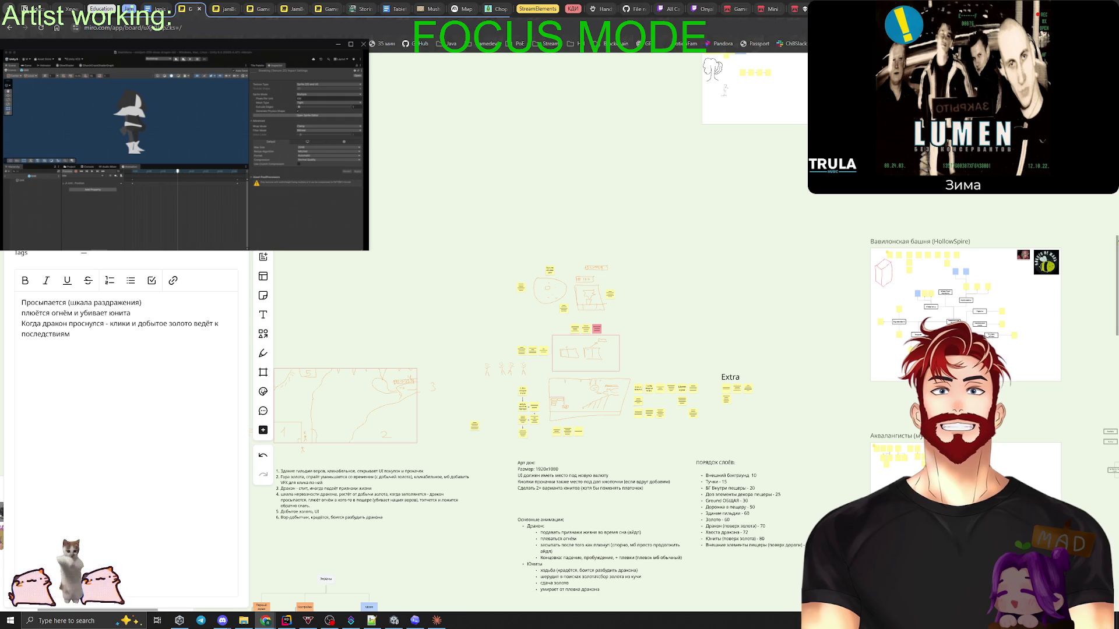
Step: Close the dragon task's notes panel and zoom in so the cave sketch fills the view
{"action": "key", "text": "Escape"}
{"action": "scroll", "coordinate": [628, 388], "scroll_direction": "up", "scroll_amount": 5}
{"action": "left_click_drag", "start_coordinate": [738, 304], "coordinate": [343, 537]}
{"action": "scroll", "coordinate": [667, 452], "scroll_direction": "down", "scroll_amount": 2}
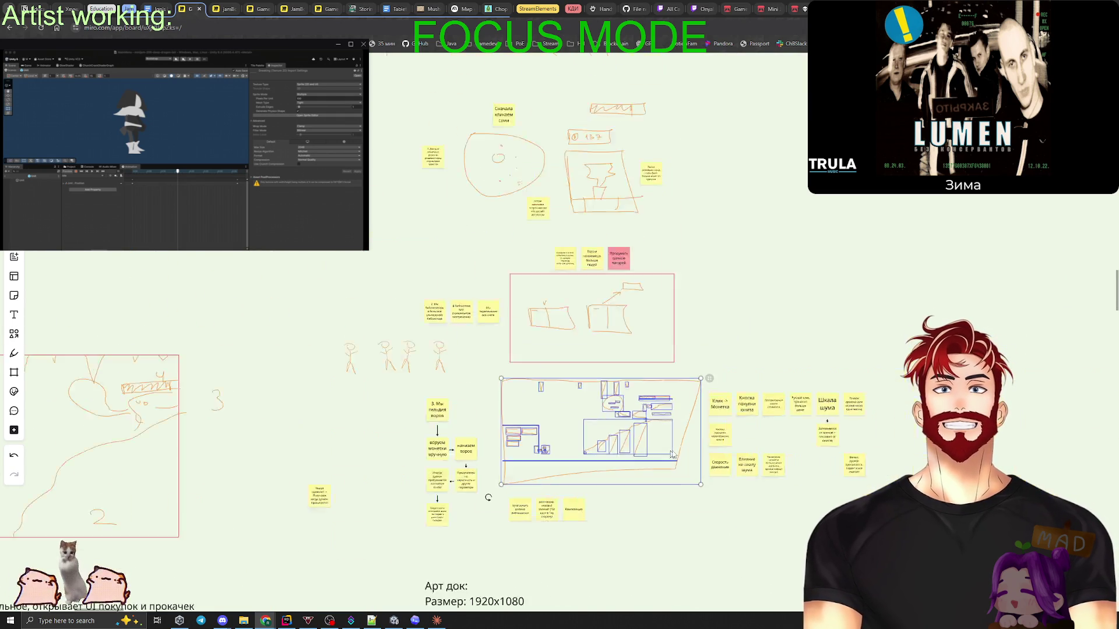
{"action": "scroll", "coordinate": [668, 454], "scroll_direction": "down", "scroll_amount": 5}
{"action": "left_click", "coordinate": [342, 287]}
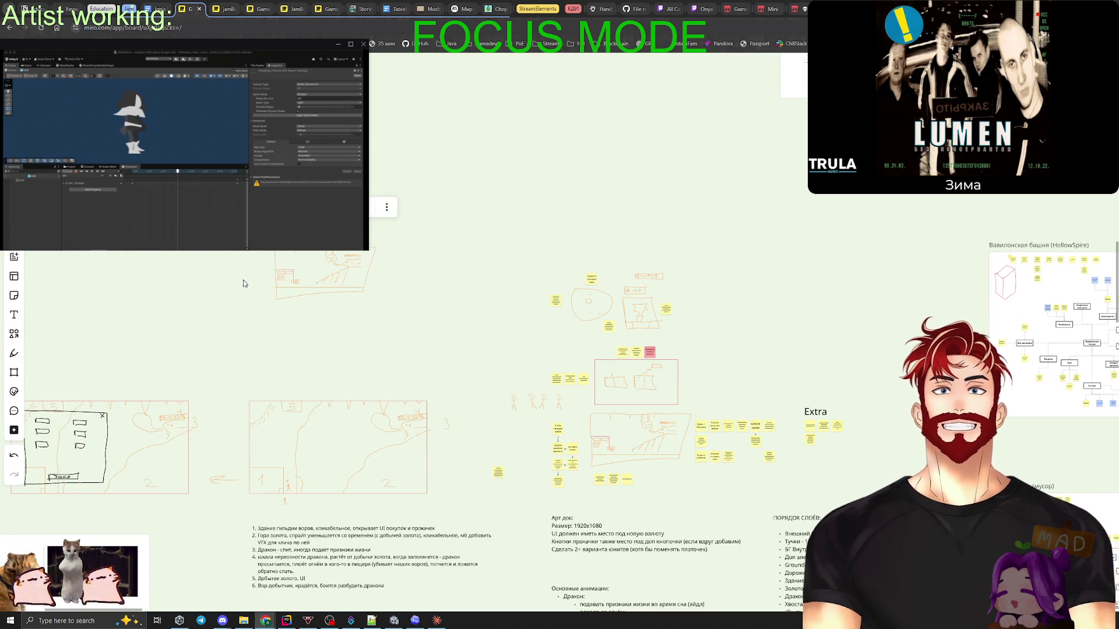
{"action": "scroll", "coordinate": [370, 325], "scroll_direction": "up", "scroll_amount": 10}
{"action": "scroll", "coordinate": [512, 350], "scroll_direction": "down", "scroll_amount": 2}
{"action": "scroll", "coordinate": [717, 337], "scroll_direction": "up", "scroll_amount": 1}
{"action": "scroll", "coordinate": [553, 347], "scroll_direction": "left", "scroll_amount": 2}
Step: Delete the stepped bar strokes and the face circle from the cave sketch
{"action": "left_click_drag", "start_coordinate": [607, 360], "coordinate": [472, 397]}
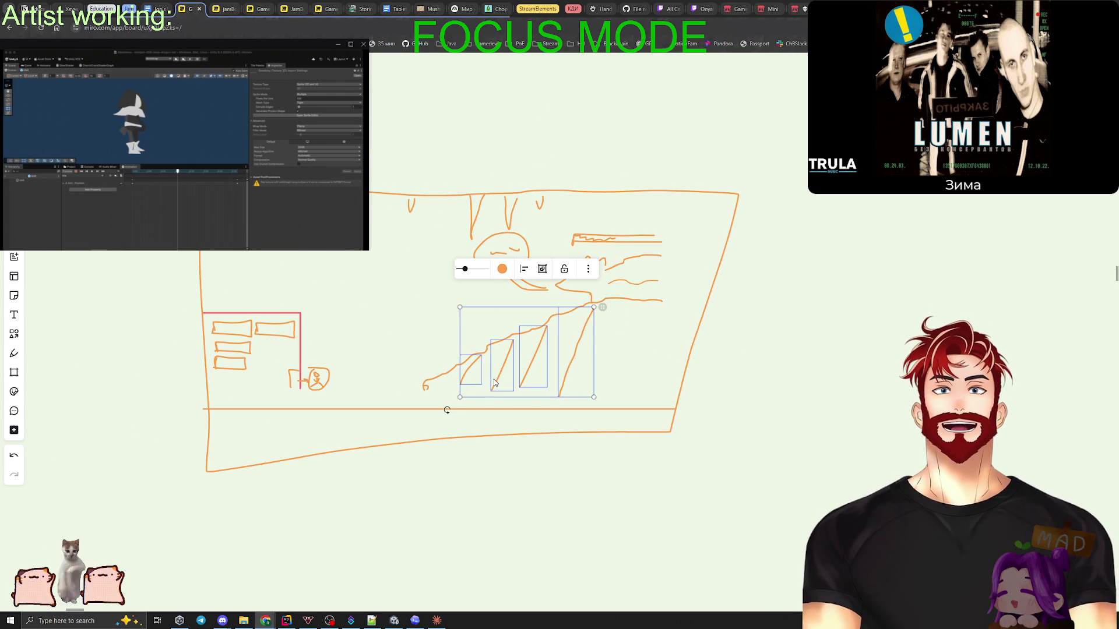
{"action": "key", "text": "Delete"}
{"action": "mouse_move", "coordinate": [489, 295]}
{"action": "left_mouse_down"}
{"action": "mouse_move", "coordinate": [541, 247]}
{"action": "mouse_move", "coordinate": [612, 291]}
{"action": "mouse_move", "coordinate": [630, 288]}
{"action": "left_mouse_up"}
{"action": "key", "text": "Delete"}
Step: Move the top-right ledge strokes outside the cave outline
{"action": "mouse_move", "coordinate": [540, 304]}
{"action": "left_mouse_down"}
{"action": "mouse_move", "coordinate": [764, 284]}
{"action": "mouse_move", "coordinate": [591, 281]}
{"action": "mouse_move", "coordinate": [929, 266]}
{"action": "mouse_move", "coordinate": [886, 247]}
{"action": "mouse_move", "coordinate": [972, 236]}
{"action": "left_mouse_up"}
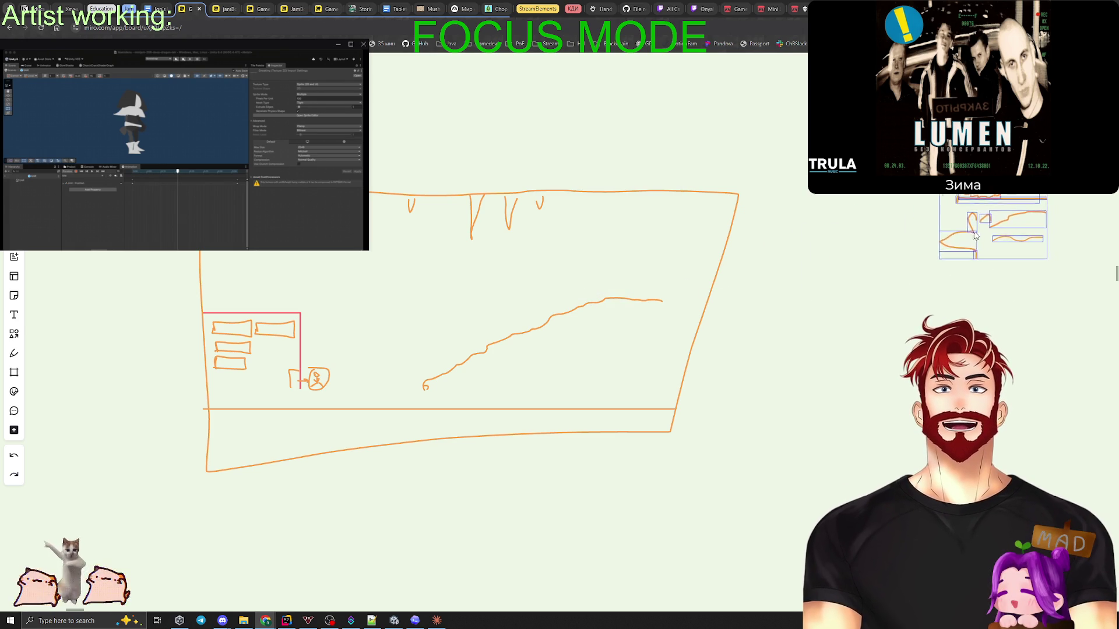
{"action": "scroll", "coordinate": [620, 327], "scroll_direction": "down", "scroll_amount": 4}
{"action": "scroll", "coordinate": [609, 366], "scroll_direction": "right", "scroll_amount": 2}
{"action": "key", "text": "Escape"}
Step: Draw a trial black pen line, undo it, and shift the small ledge doodle up and left
{"action": "key", "text": "p"}
{"action": "mouse_move", "coordinate": [531, 308]}
{"action": "left_mouse_down"}
{"action": "mouse_move", "coordinate": [585, 271]}
{"action": "mouse_move", "coordinate": [816, 228]}
{"action": "left_mouse_up"}
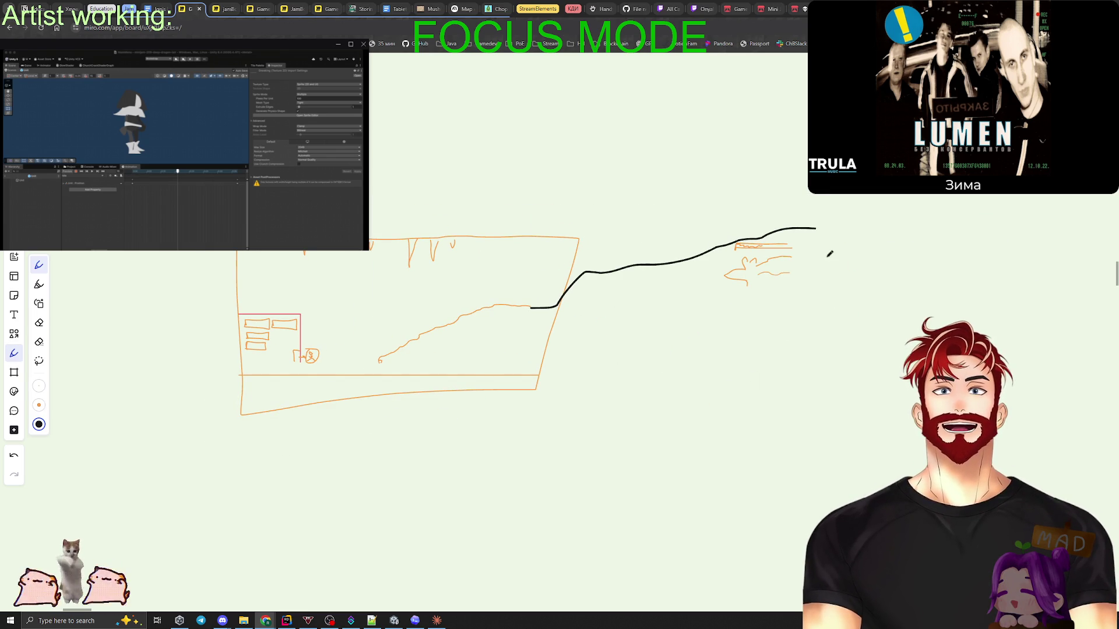
{"action": "key", "text": "v"}
{"action": "left_click_drag", "start_coordinate": [821, 335], "coordinate": [739, 249]}
{"action": "mouse_move", "coordinate": [766, 290]}
{"action": "left_mouse_down"}
{"action": "mouse_move", "coordinate": [781, 225]}
{"action": "mouse_move", "coordinate": [847, 320]}
{"action": "left_mouse_up"}
{"action": "key", "text": "ctrl+z"}
{"action": "key", "text": "ctrl+z"}
{"action": "key", "text": "ctrl+z"}
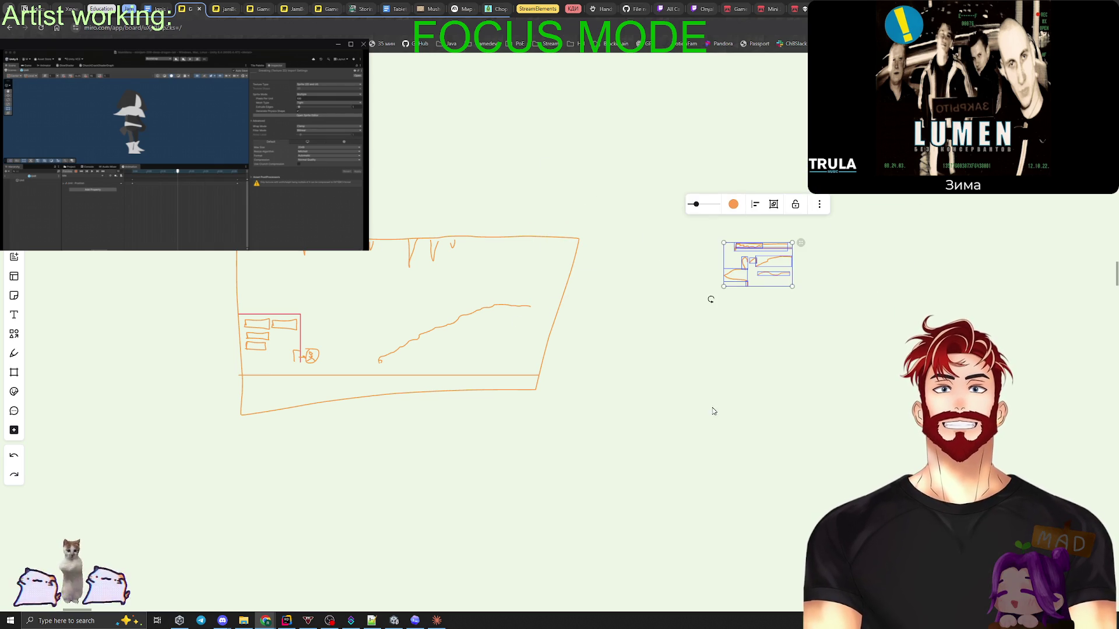
{"action": "left_click_drag", "start_coordinate": [758, 265], "coordinate": [635, 114]}
{"action": "left_click", "coordinate": [383, 333]}
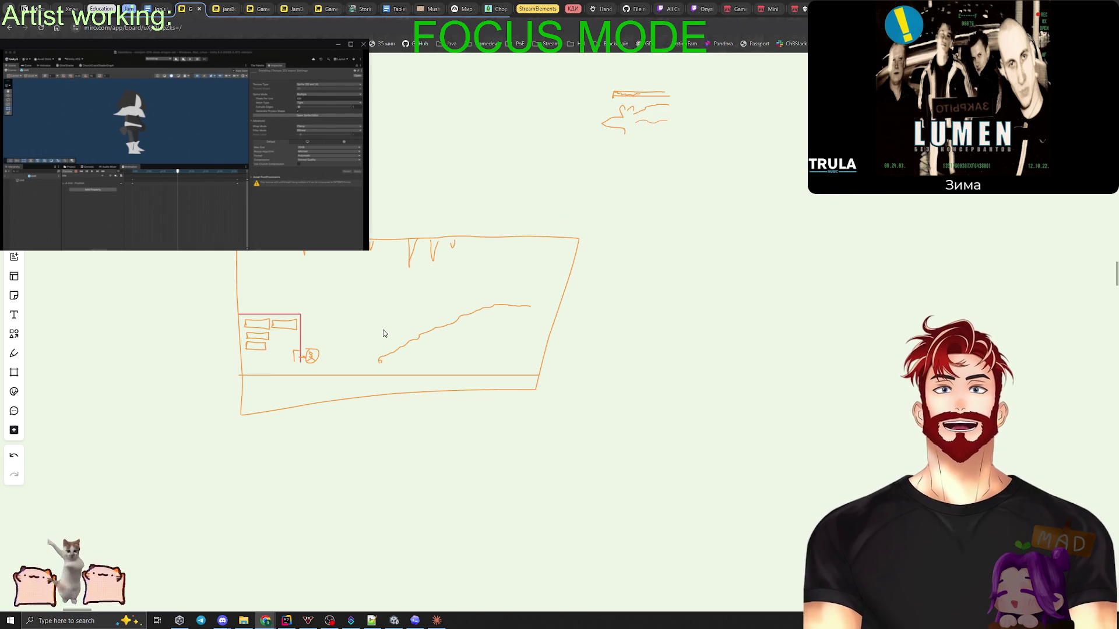
Step: Draw a black line rising up-right from the slope and move the ledge doodle to its end
{"action": "left_click", "coordinate": [14, 353]}
{"action": "left_click_drag", "start_coordinate": [529, 305], "coordinate": [792, 225]}
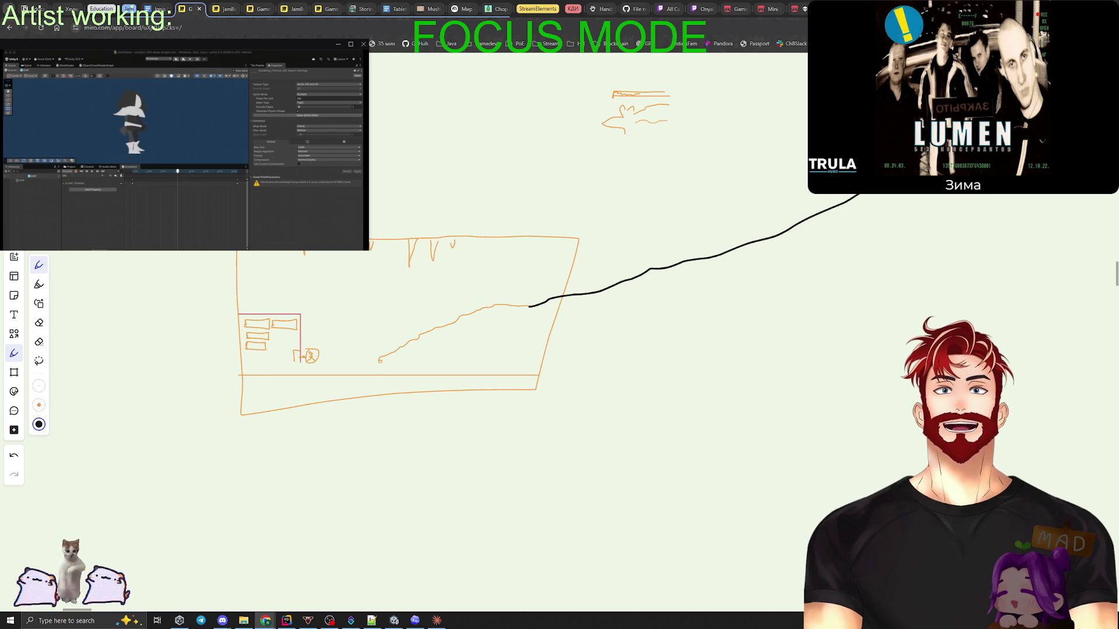
{"action": "scroll", "coordinate": [910, 245], "scroll_direction": "up", "scroll_amount": 2}
{"action": "scroll", "coordinate": [707, 294], "scroll_direction": "down", "scroll_amount": 3}
{"action": "key", "text": "v"}
{"action": "left_click_drag", "start_coordinate": [589, 171], "coordinate": [516, 241]}
{"action": "left_click_drag", "start_coordinate": [546, 207], "coordinate": [775, 201]}
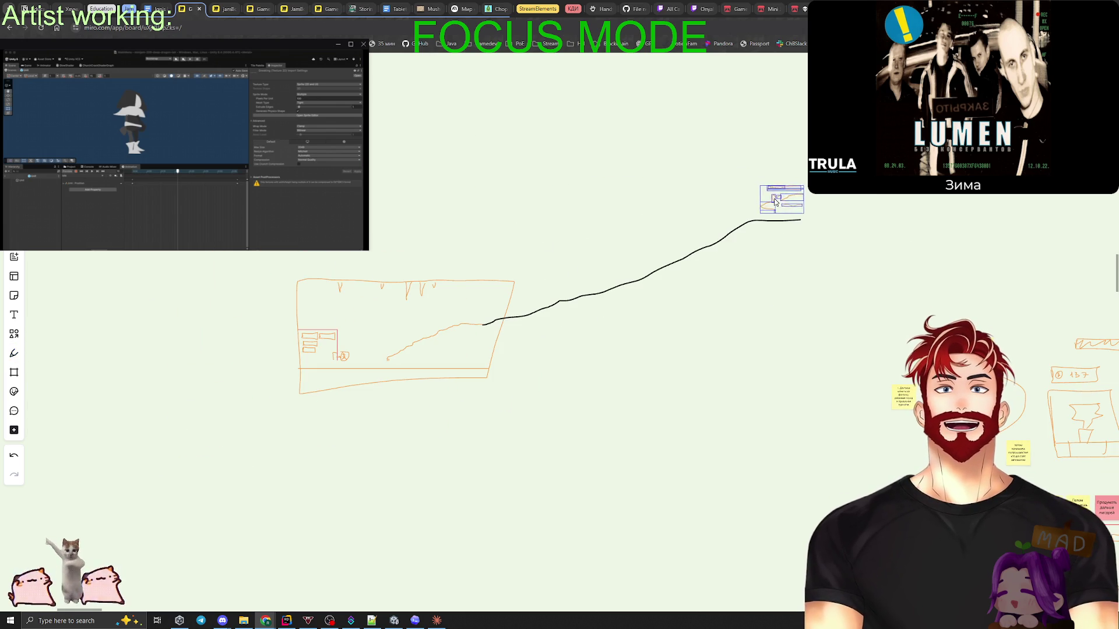
{"action": "scroll", "coordinate": [441, 401], "scroll_direction": "up", "scroll_amount": 5}
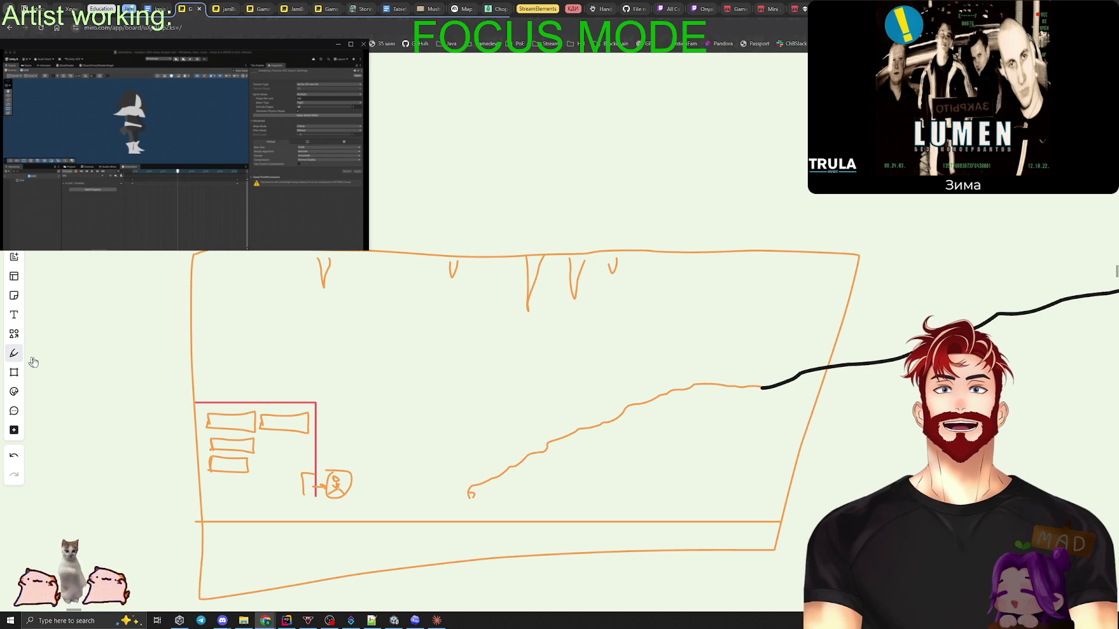
Step: Draw a long black curve across the cave and a slope rising from the floor, undoing stray strokes
{"action": "left_click", "coordinate": [13, 355]}
{"action": "mouse_move", "coordinate": [412, 479]}
{"action": "left_mouse_down"}
{"action": "mouse_move", "coordinate": [583, 314]}
{"action": "mouse_move", "coordinate": [744, 254]}
{"action": "left_mouse_up"}
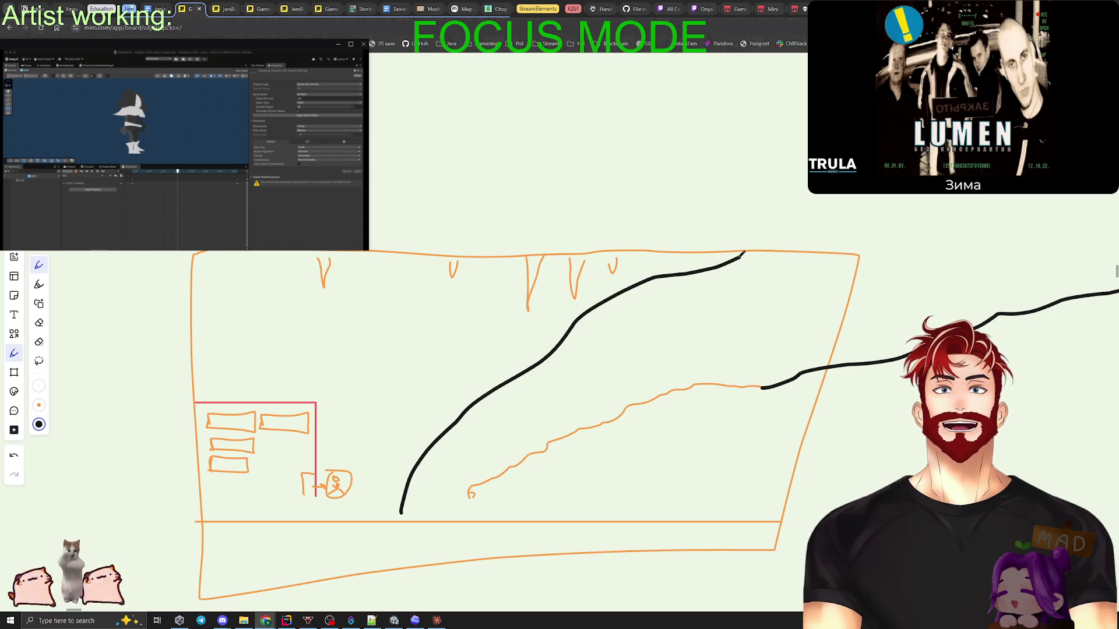
{"action": "scroll", "coordinate": [663, 447], "scroll_direction": "down", "scroll_amount": 2}
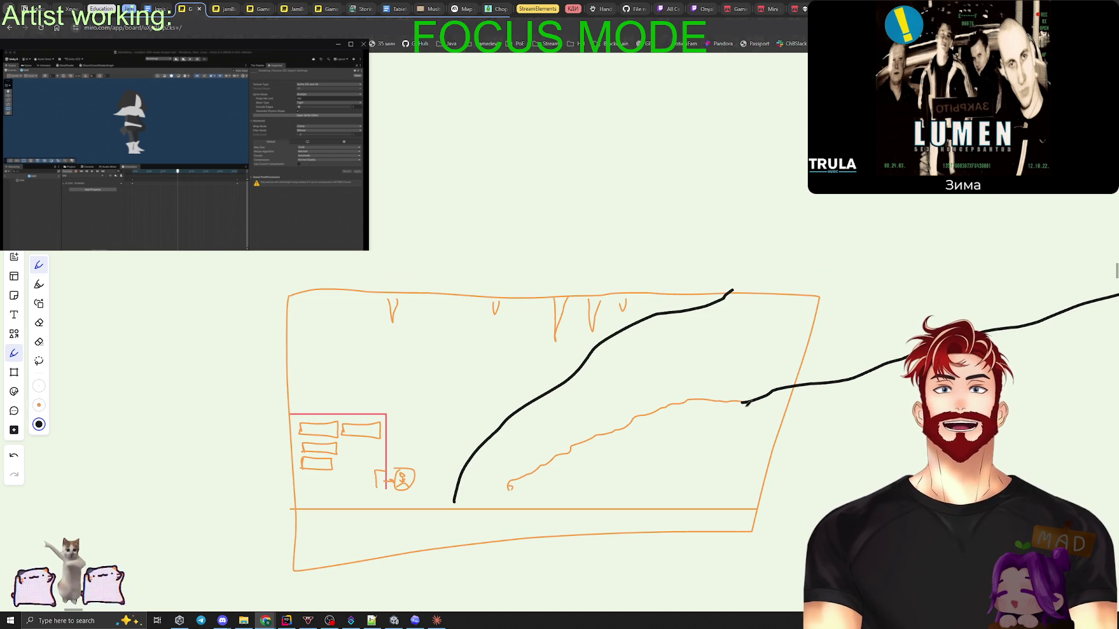
{"action": "left_click_drag", "start_coordinate": [741, 403], "coordinate": [634, 507]}
{"action": "key", "text": "ctrl+z"}
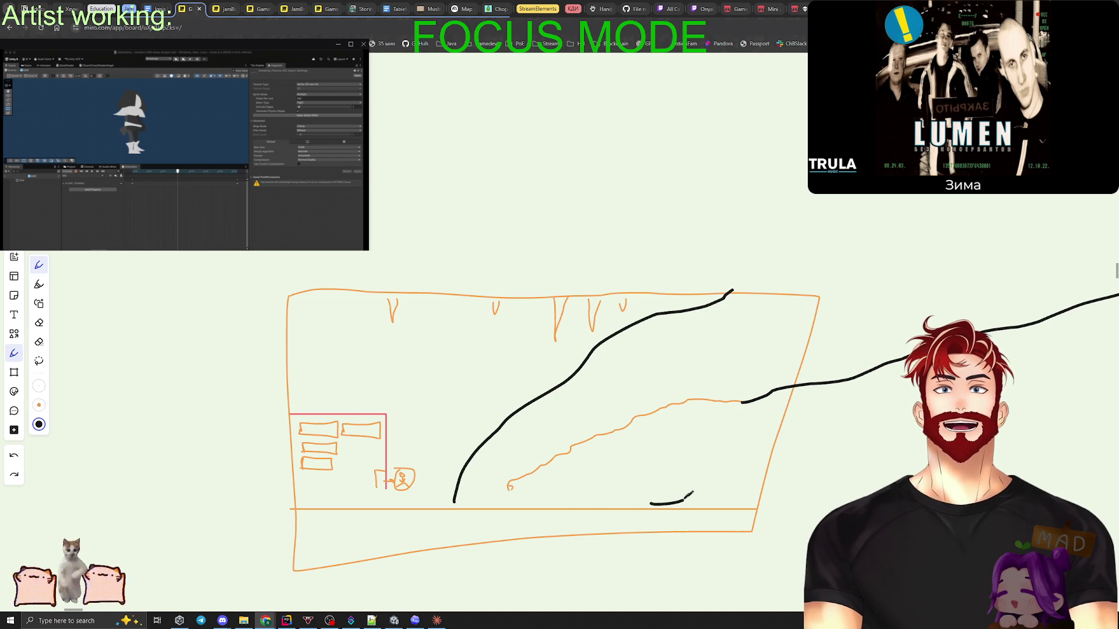
{"action": "key", "text": "ctrl+z"}
{"action": "mouse_move", "coordinate": [620, 507]}
{"action": "left_mouse_down"}
{"action": "mouse_move", "coordinate": [748, 418]}
{"action": "mouse_move", "coordinate": [700, 396]}
{"action": "left_mouse_up"}
{"action": "scroll", "coordinate": [665, 402], "scroll_direction": "down", "scroll_amount": 2}
{"action": "left_click_drag", "start_coordinate": [625, 407], "coordinate": [717, 404]}
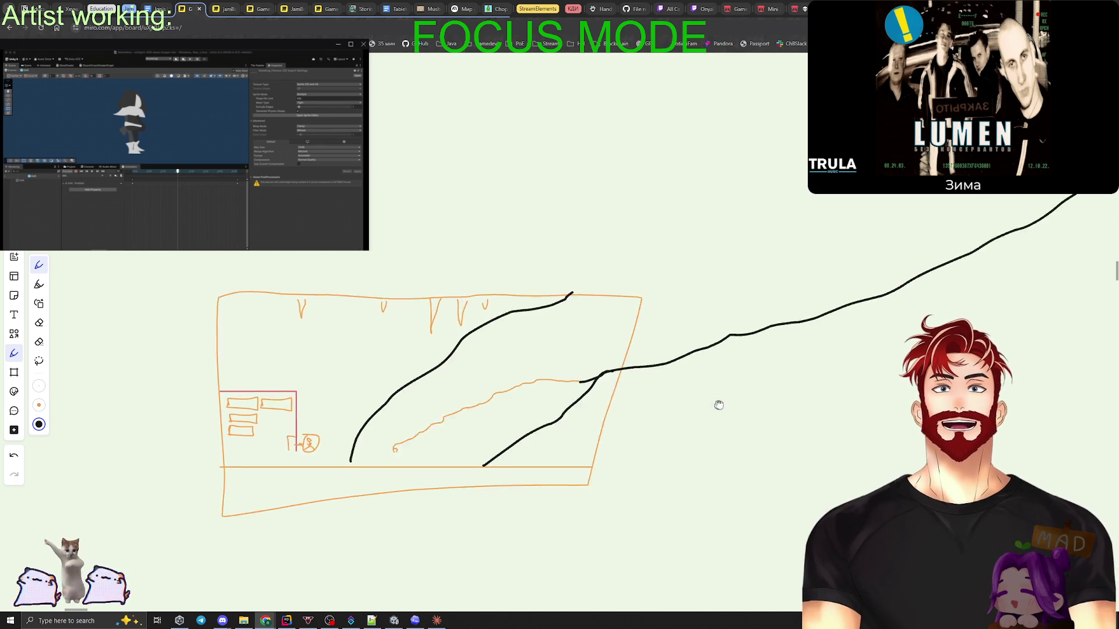
Step: Draw a large black rectangle outline, extend the upper curve to it, and add another slope and outline
{"action": "mouse_move", "coordinate": [272, 524]}
{"action": "left_mouse_down"}
{"action": "mouse_move", "coordinate": [287, 252]}
{"action": "mouse_move", "coordinate": [902, 233]}
{"action": "mouse_move", "coordinate": [787, 496]}
{"action": "mouse_move", "coordinate": [212, 494]}
{"action": "left_mouse_up"}
{"action": "left_click_drag", "start_coordinate": [754, 434], "coordinate": [687, 440]}
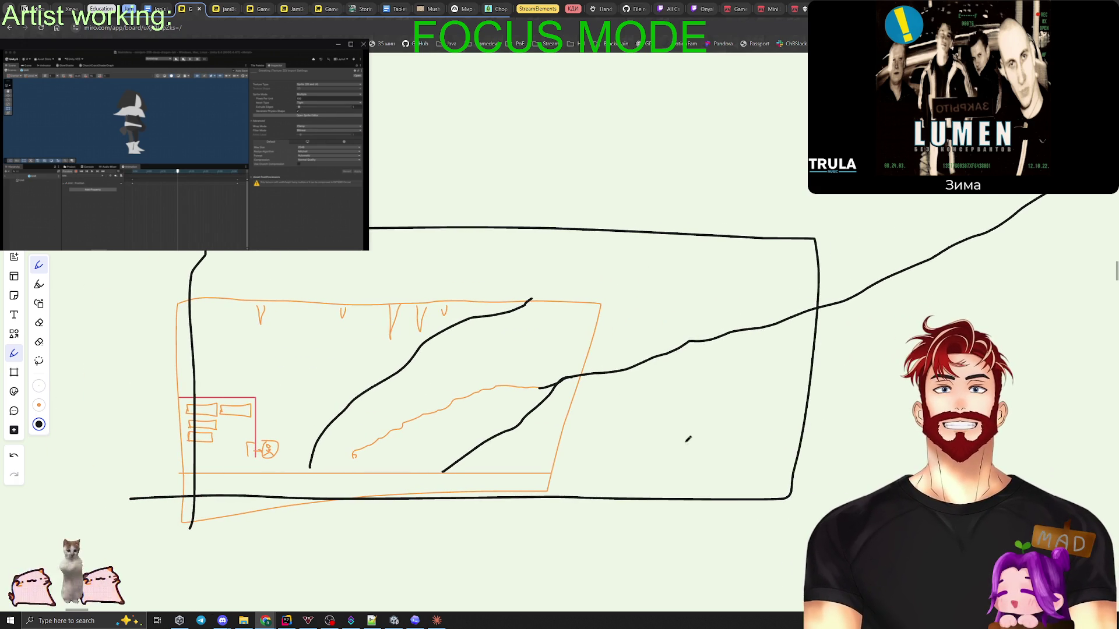
{"action": "left_click_drag", "start_coordinate": [571, 271], "coordinate": [667, 232]}
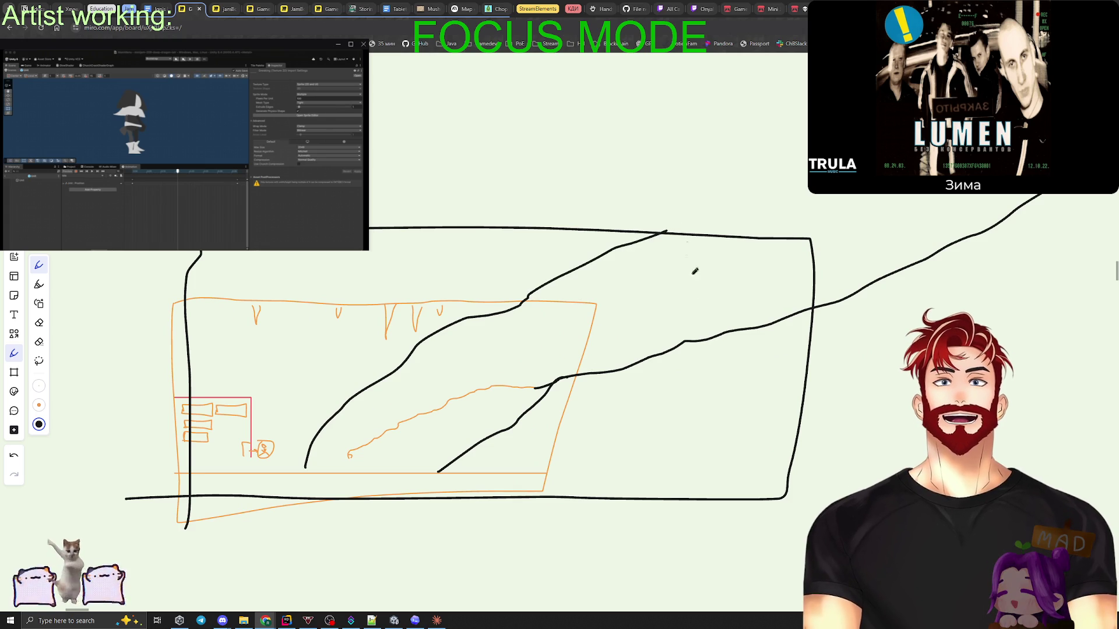
{"action": "mouse_move", "coordinate": [679, 500]}
{"action": "left_mouse_down"}
{"action": "mouse_move", "coordinate": [717, 413]}
{"action": "mouse_move", "coordinate": [779, 326]}
{"action": "left_mouse_up"}
{"action": "scroll", "coordinate": [598, 364], "scroll_direction": "down", "scroll_amount": 3}
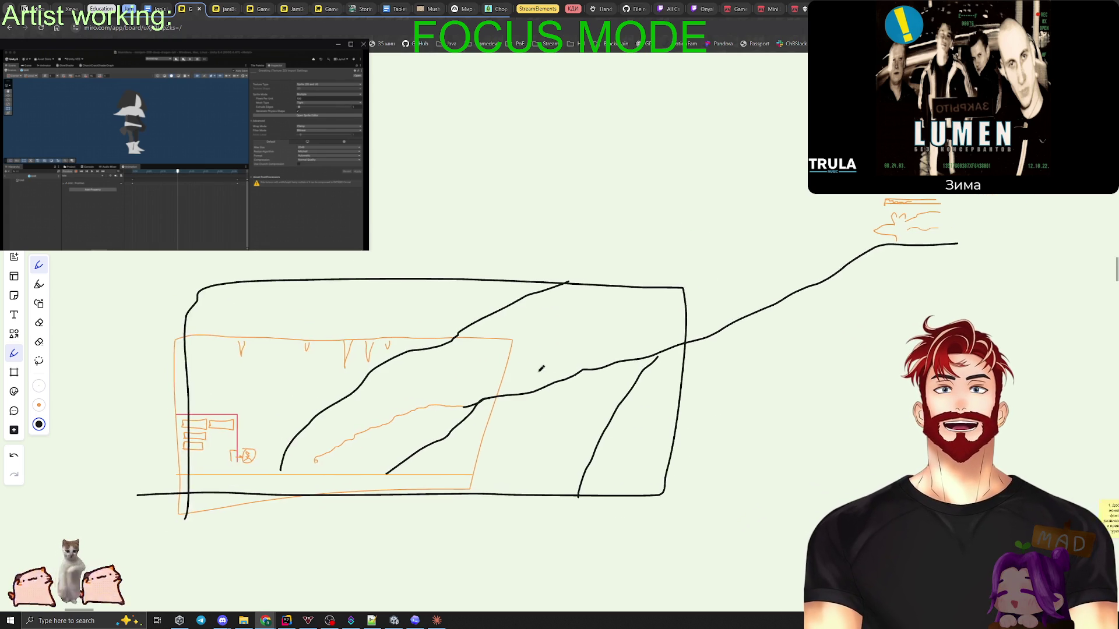
{"action": "mouse_move", "coordinate": [368, 226]}
{"action": "left_mouse_down"}
{"action": "mouse_move", "coordinate": [839, 240]}
{"action": "mouse_move", "coordinate": [814, 447]}
{"action": "mouse_move", "coordinate": [133, 488]}
{"action": "left_mouse_up"}
{"action": "left_click_drag", "start_coordinate": [657, 395], "coordinate": [575, 405]}
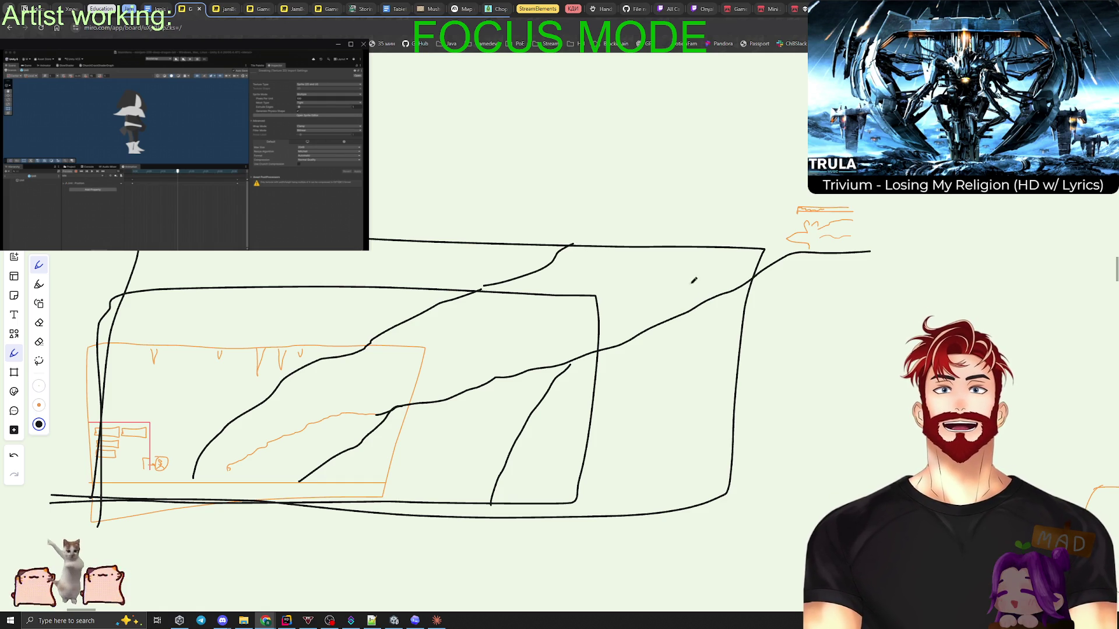
{"action": "scroll", "coordinate": [728, 290], "scroll_direction": "down", "scroll_amount": 2}
Step: Try arrows across the cave floor and down the slope, undoing each, and erase a stray squiggle
{"action": "scroll", "coordinate": [523, 370], "scroll_direction": "up", "scroll_amount": 5}
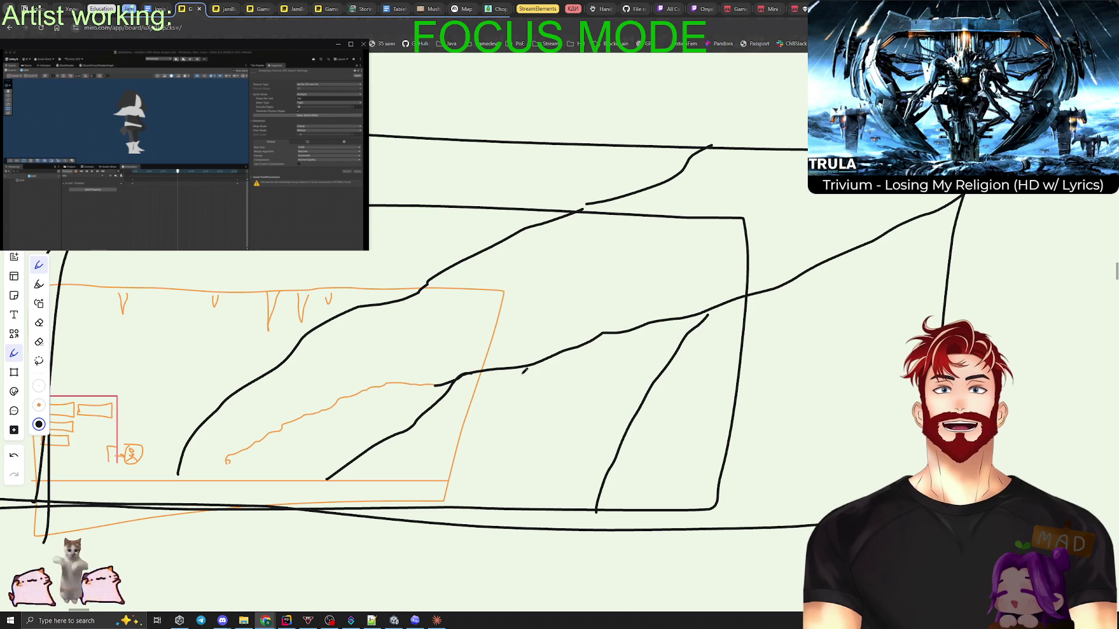
{"action": "scroll", "coordinate": [524, 370], "scroll_direction": "down", "scroll_amount": 2}
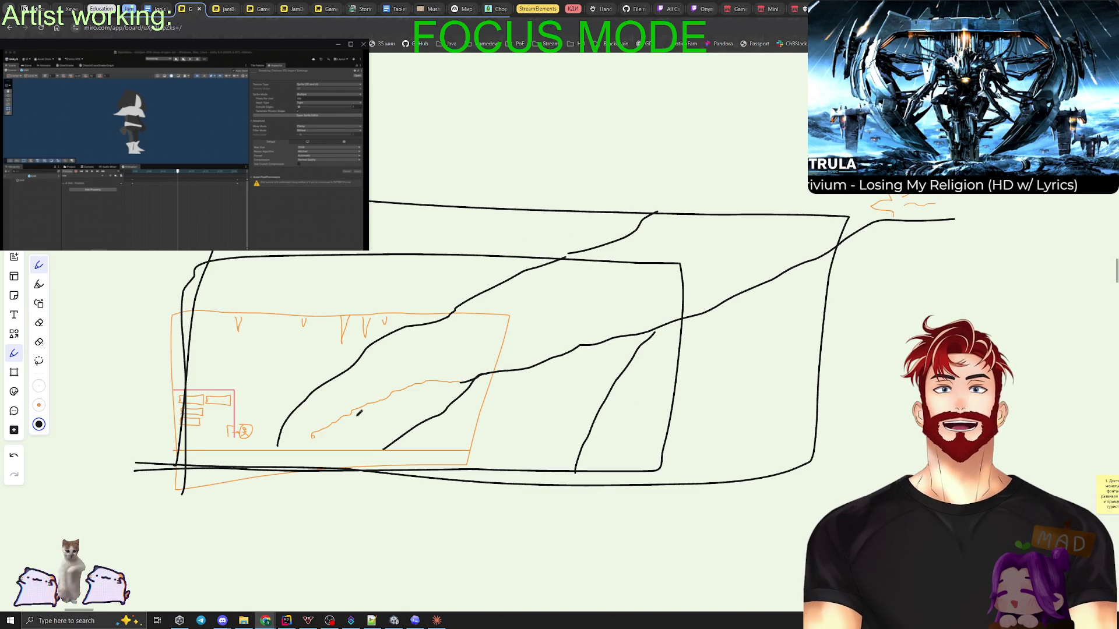
{"action": "mouse_move", "coordinate": [243, 427]}
{"action": "left_mouse_down"}
{"action": "mouse_move", "coordinate": [247, 443]}
{"action": "mouse_move", "coordinate": [402, 429]}
{"action": "left_mouse_up"}
{"action": "key", "text": "ctrl+z"}
{"action": "left_click_drag", "start_coordinate": [233, 434], "coordinate": [577, 436]}
{"action": "mouse_move", "coordinate": [549, 426]}
{"action": "left_mouse_down"}
{"action": "mouse_move", "coordinate": [577, 436]}
{"action": "mouse_move", "coordinate": [535, 456]}
{"action": "left_mouse_up"}
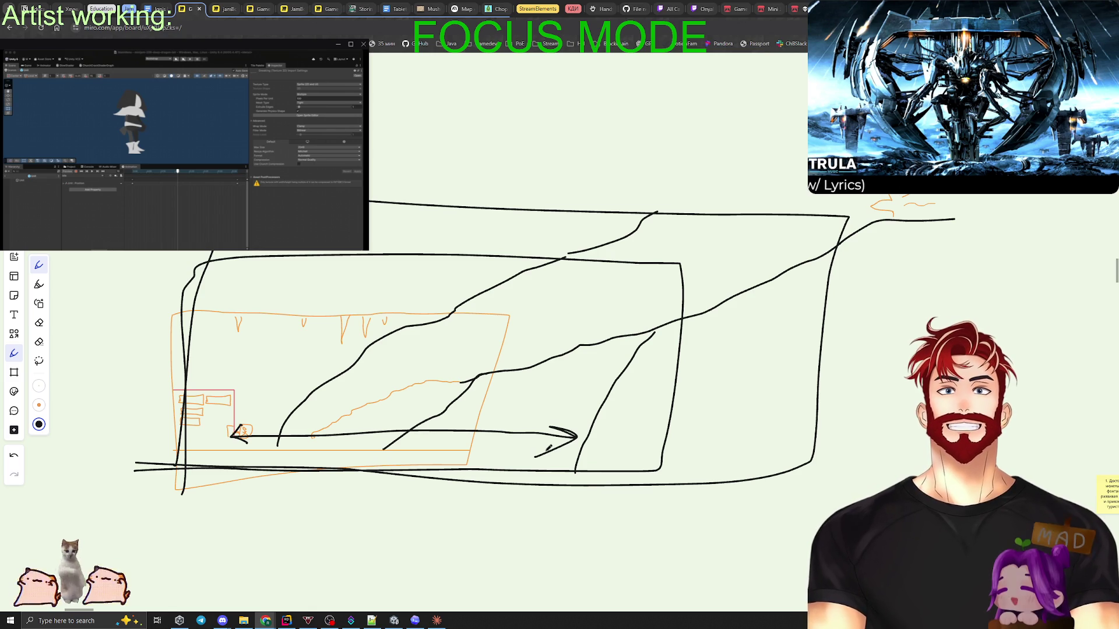
{"action": "key", "text": "ctrl+z"}
{"action": "key", "text": "ctrl+z"}
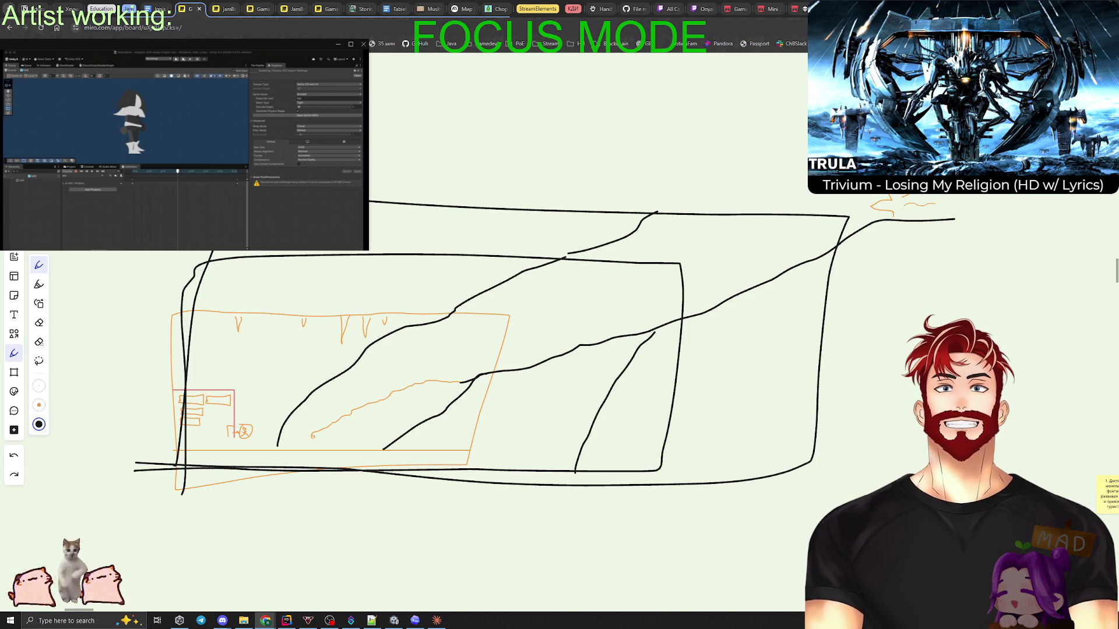
{"action": "mouse_move", "coordinate": [866, 211]}
{"action": "left_mouse_down"}
{"action": "mouse_move", "coordinate": [699, 269]}
{"action": "mouse_move", "coordinate": [378, 434]}
{"action": "mouse_move", "coordinate": [418, 436]}
{"action": "left_mouse_up"}
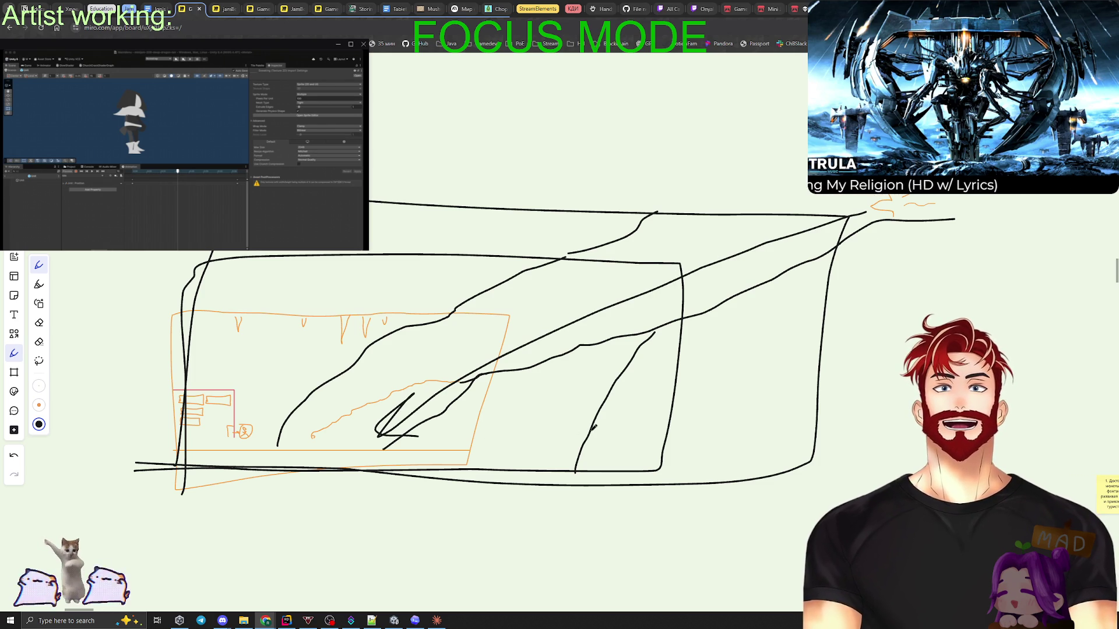
{"action": "key", "text": "ctrl+z"}
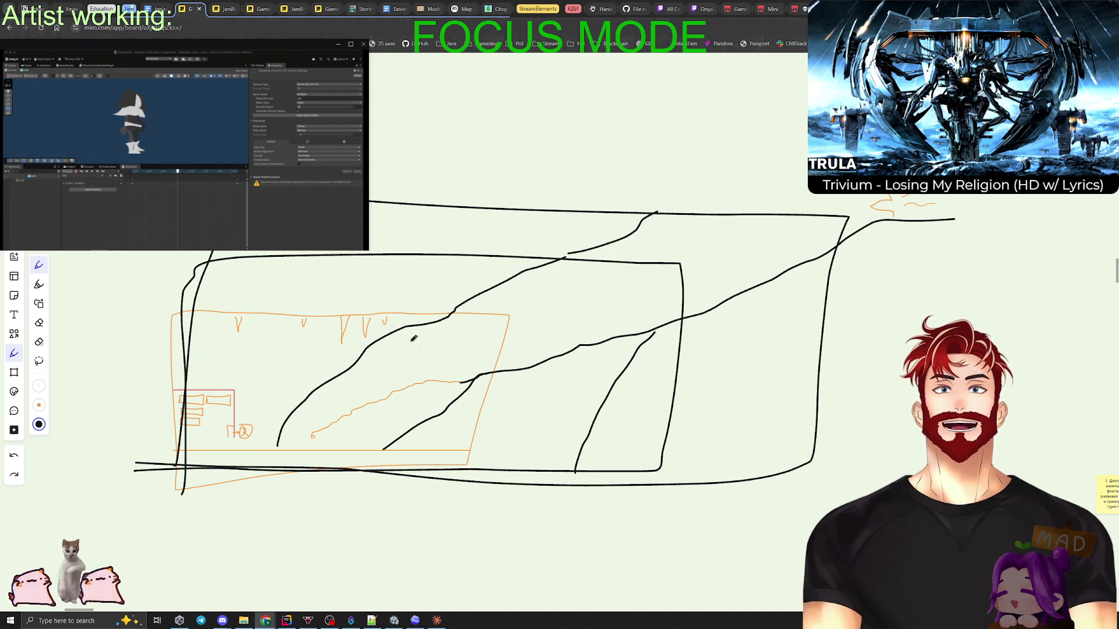
{"action": "mouse_move", "coordinate": [215, 418]}
{"action": "left_mouse_down"}
{"action": "mouse_move", "coordinate": [320, 324]}
{"action": "mouse_move", "coordinate": [463, 364]}
{"action": "mouse_move", "coordinate": [440, 452]}
{"action": "left_mouse_up"}
{"action": "mouse_move", "coordinate": [444, 337]}
{"action": "left_mouse_down"}
{"action": "mouse_move", "coordinate": [280, 440]}
{"action": "mouse_move", "coordinate": [408, 401]}
{"action": "left_mouse_up"}
{"action": "key", "text": "ctrl+z"}
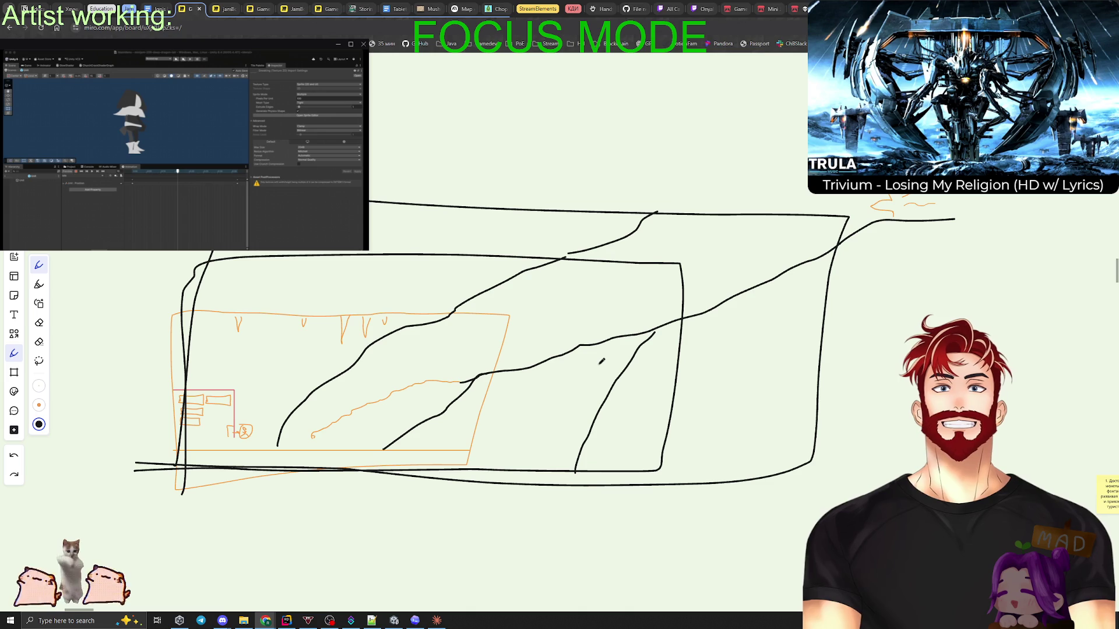
Step: Draw the long black outline across the top and right side, discarding a test arrow
{"action": "mouse_move", "coordinate": [206, 283]}
{"action": "left_mouse_down"}
{"action": "mouse_move", "coordinate": [245, 174]}
{"action": "mouse_move", "coordinate": [933, 122]}
{"action": "mouse_move", "coordinate": [1049, 262]}
{"action": "mouse_move", "coordinate": [1011, 464]}
{"action": "mouse_move", "coordinate": [479, 472]}
{"action": "mouse_move", "coordinate": [192, 453]}
{"action": "left_mouse_up"}
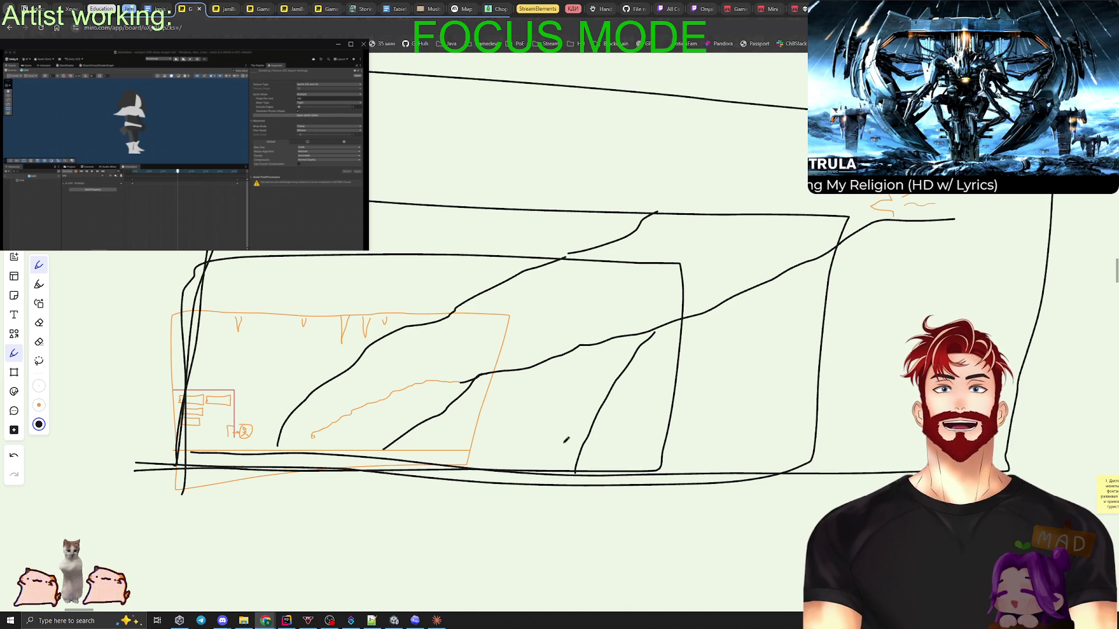
{"action": "scroll", "coordinate": [542, 431], "scroll_direction": "up", "scroll_amount": 5}
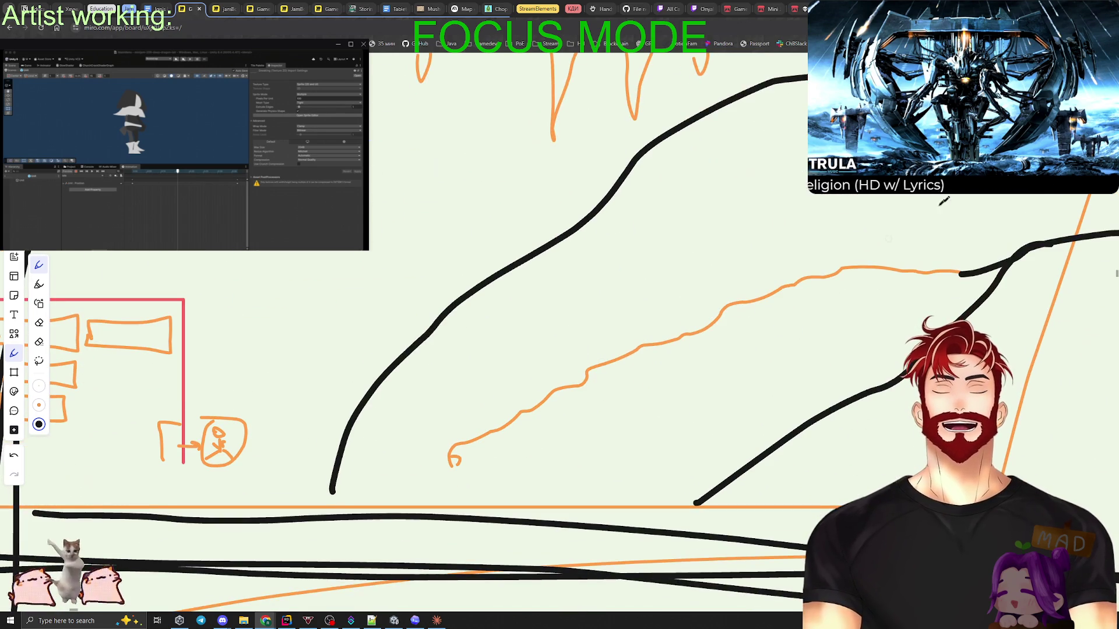
{"action": "mouse_move", "coordinate": [985, 195]}
{"action": "left_mouse_down"}
{"action": "mouse_move", "coordinate": [483, 415]}
{"action": "mouse_move", "coordinate": [577, 410]}
{"action": "left_mouse_up"}
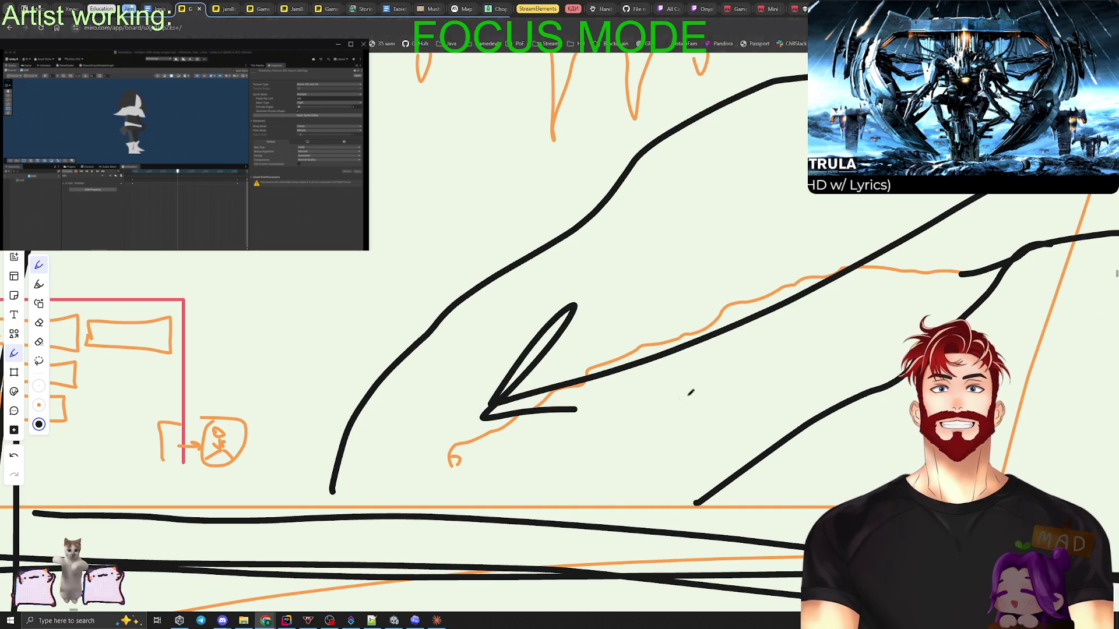
{"action": "key", "text": "ctrl+z"}
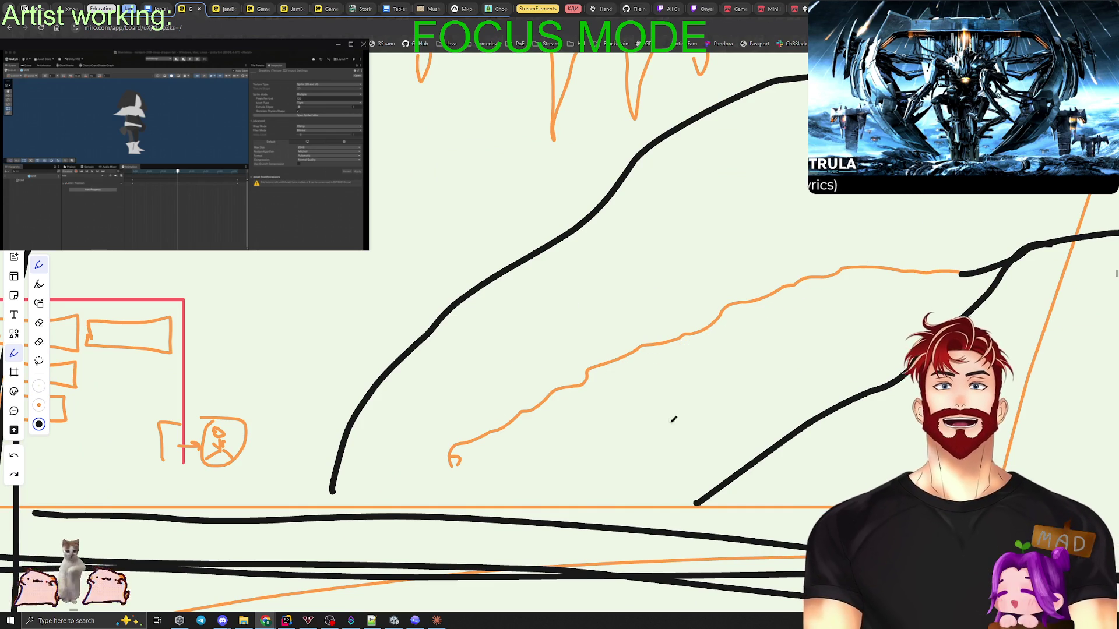
{"action": "scroll", "coordinate": [677, 414], "scroll_direction": "down", "scroll_amount": 3}
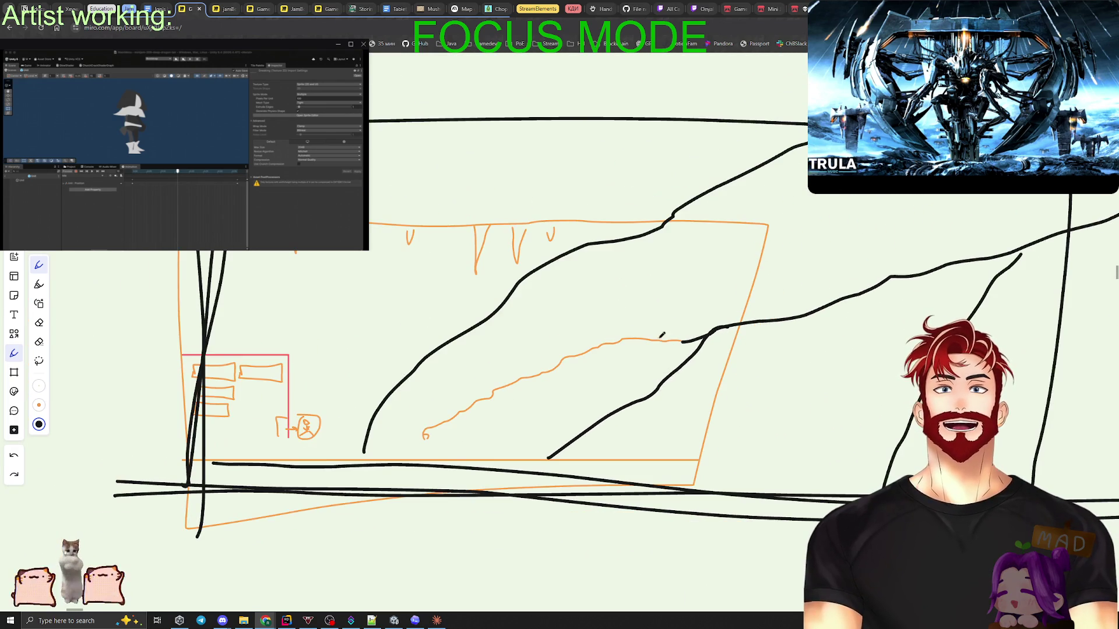
{"action": "scroll", "coordinate": [759, 300], "scroll_direction": "up", "scroll_amount": 3}
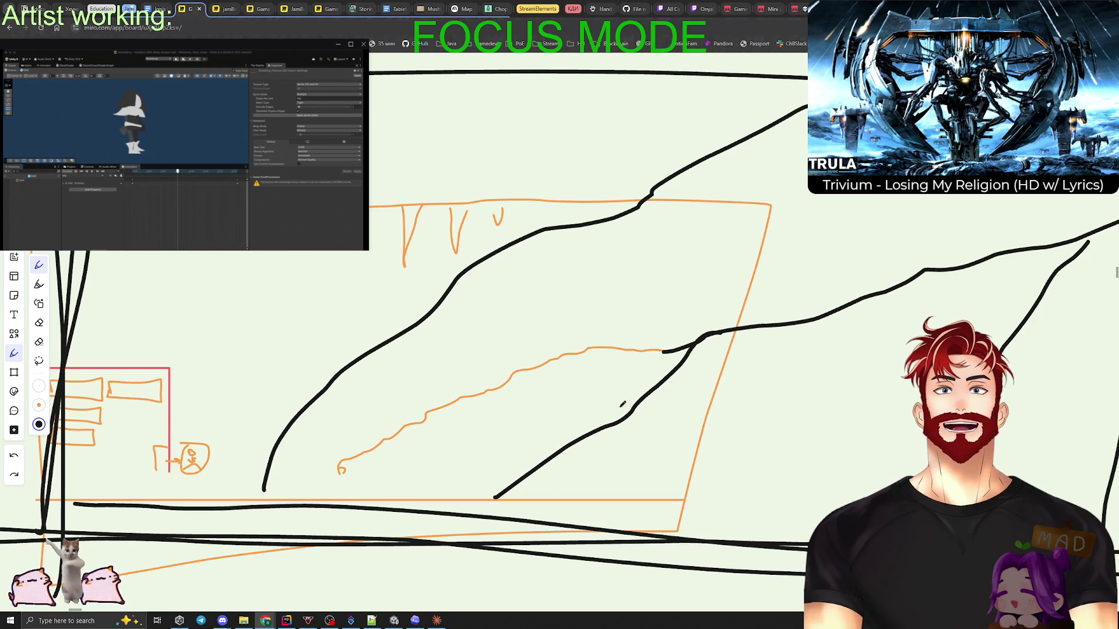
Step: Try loops, an oval and a long stroke around the slope, undoing each one
{"action": "mouse_move", "coordinate": [1066, 239]}
{"action": "left_mouse_down"}
{"action": "mouse_move", "coordinate": [564, 466]}
{"action": "mouse_move", "coordinate": [753, 547]}
{"action": "left_mouse_up"}
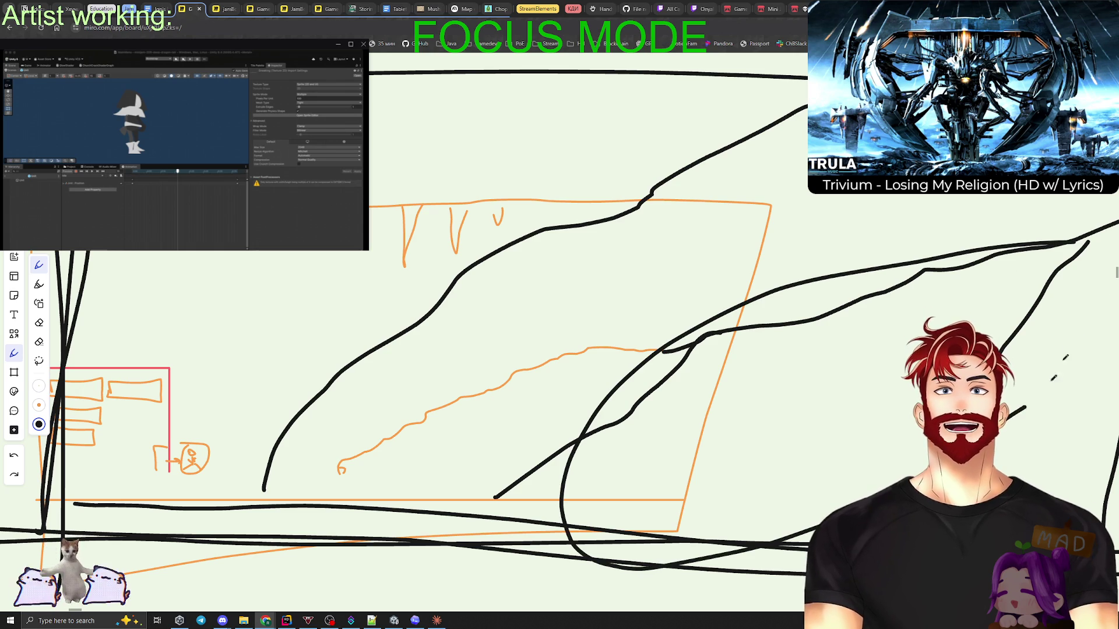
{"action": "key", "text": "ctrl+z"}
{"action": "mouse_move", "coordinate": [654, 350]}
{"action": "left_mouse_down"}
{"action": "mouse_move", "coordinate": [344, 477]}
{"action": "mouse_move", "coordinate": [653, 357]}
{"action": "mouse_move", "coordinate": [755, 513]}
{"action": "mouse_move", "coordinate": [1055, 247]}
{"action": "mouse_move", "coordinate": [688, 373]}
{"action": "left_mouse_up"}
{"action": "key", "text": "ctrl+z"}
{"action": "key", "text": "ctrl+z"}
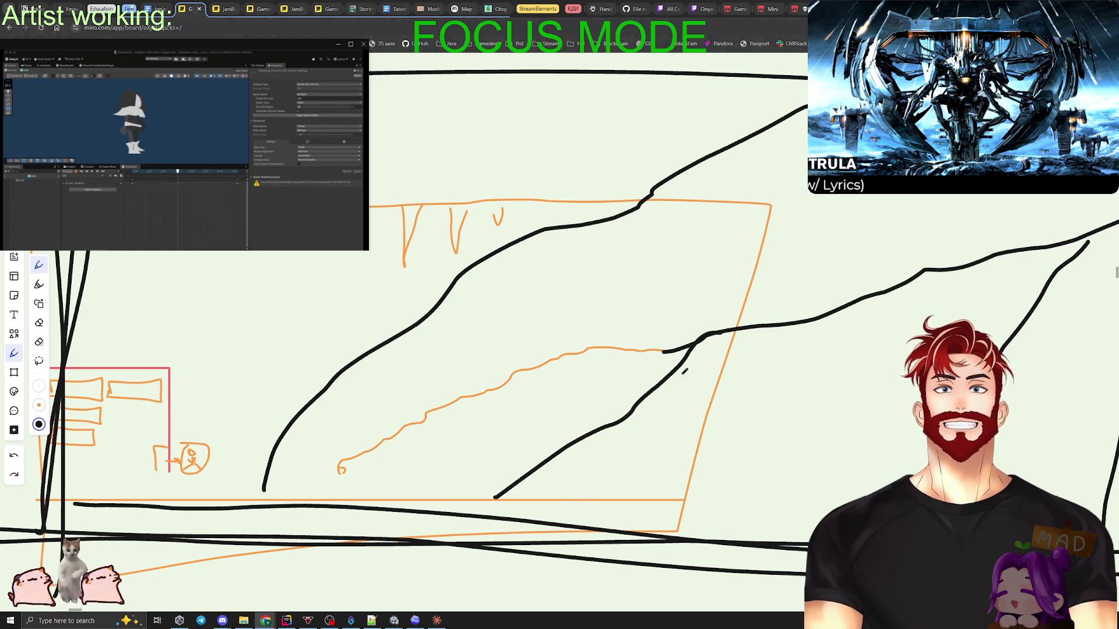
{"action": "scroll", "coordinate": [685, 372], "scroll_direction": "down", "scroll_amount": 3}
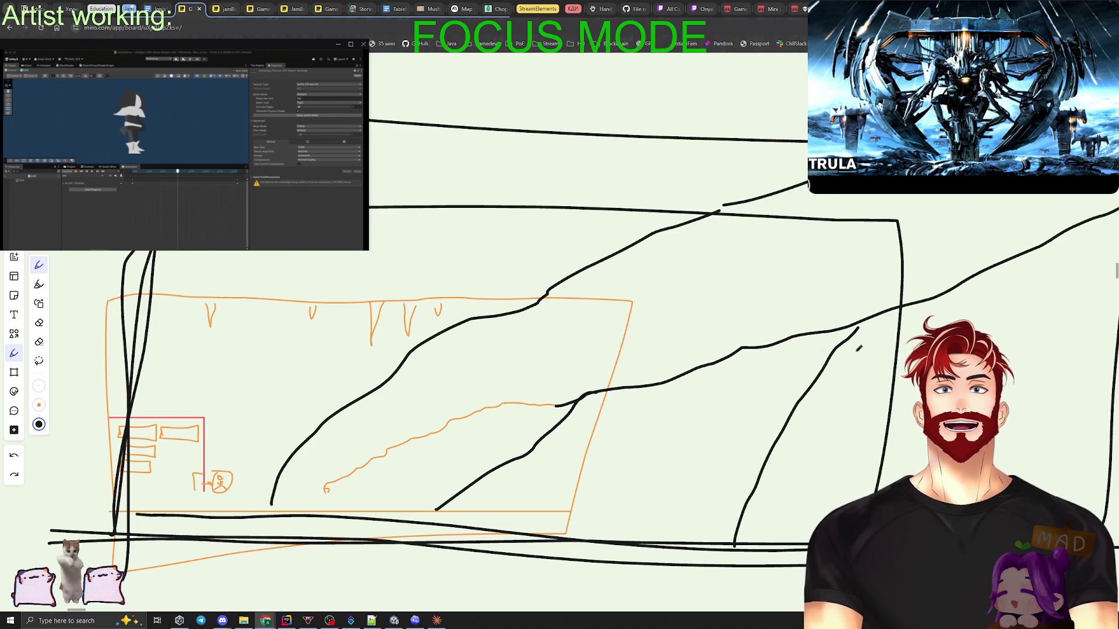
{"action": "mouse_move", "coordinate": [817, 361]}
{"action": "left_mouse_down"}
{"action": "mouse_move", "coordinate": [775, 363]}
{"action": "mouse_move", "coordinate": [764, 460]}
{"action": "left_mouse_up"}
{"action": "key", "text": "ctrl+z"}
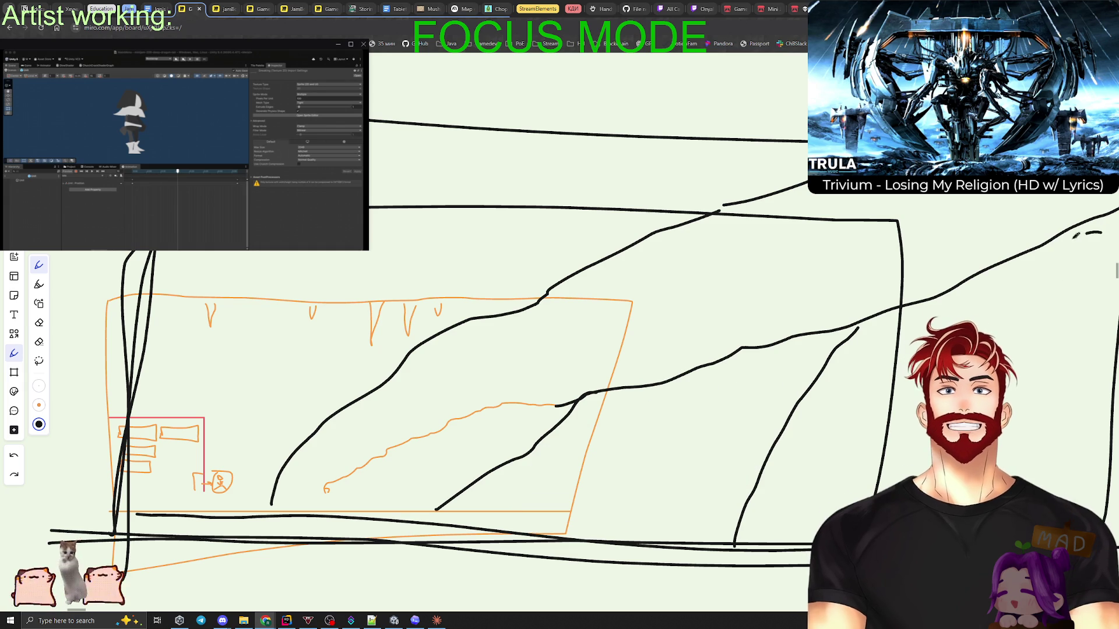
{"action": "left_click_drag", "start_coordinate": [1101, 231], "coordinate": [813, 521]}
{"action": "key", "text": "ctrl+z"}
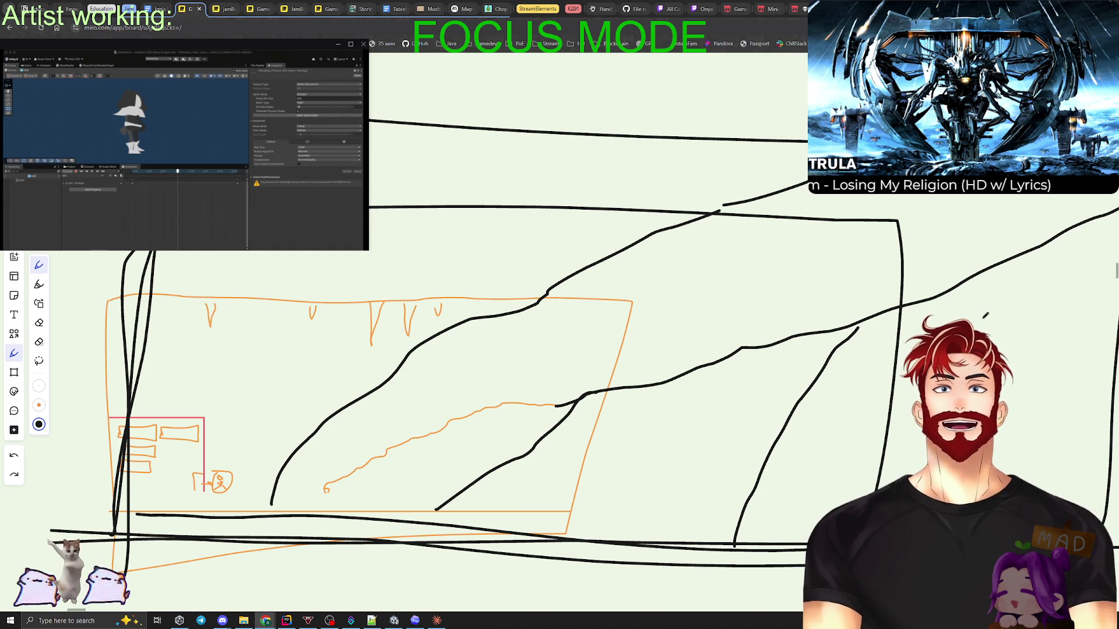
Step: Pan and zoom the board to review the whole black cave sketch
{"action": "scroll", "coordinate": [1017, 306], "scroll_direction": "down", "scroll_amount": 3}
{"action": "left_click_drag", "start_coordinate": [996, 314], "coordinate": [696, 360]}
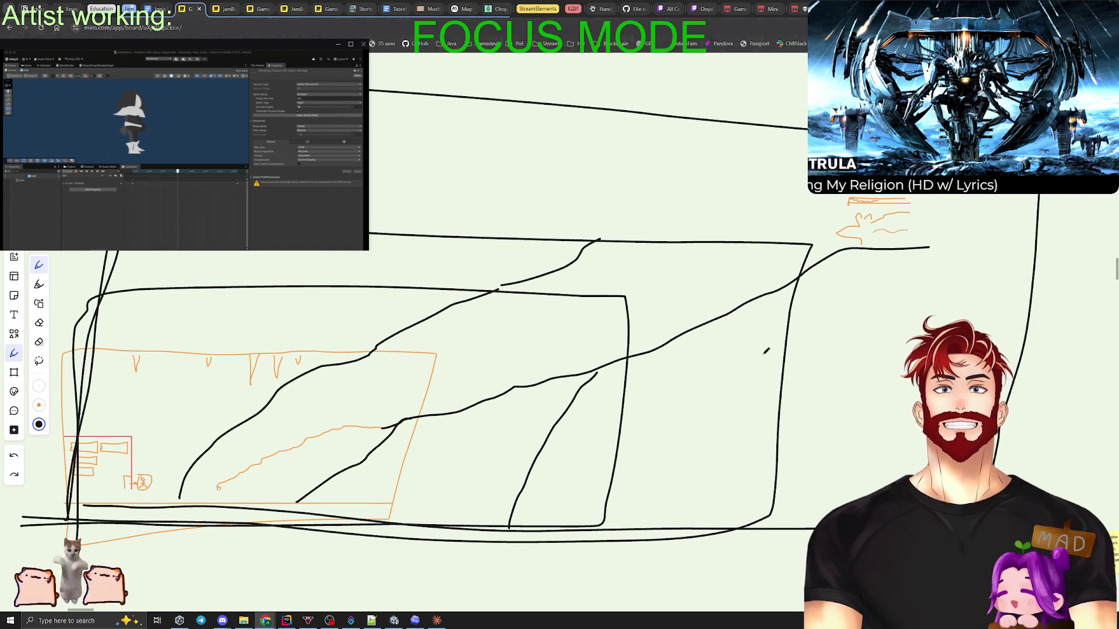
{"action": "scroll", "coordinate": [767, 350], "scroll_direction": "left", "scroll_amount": 3}
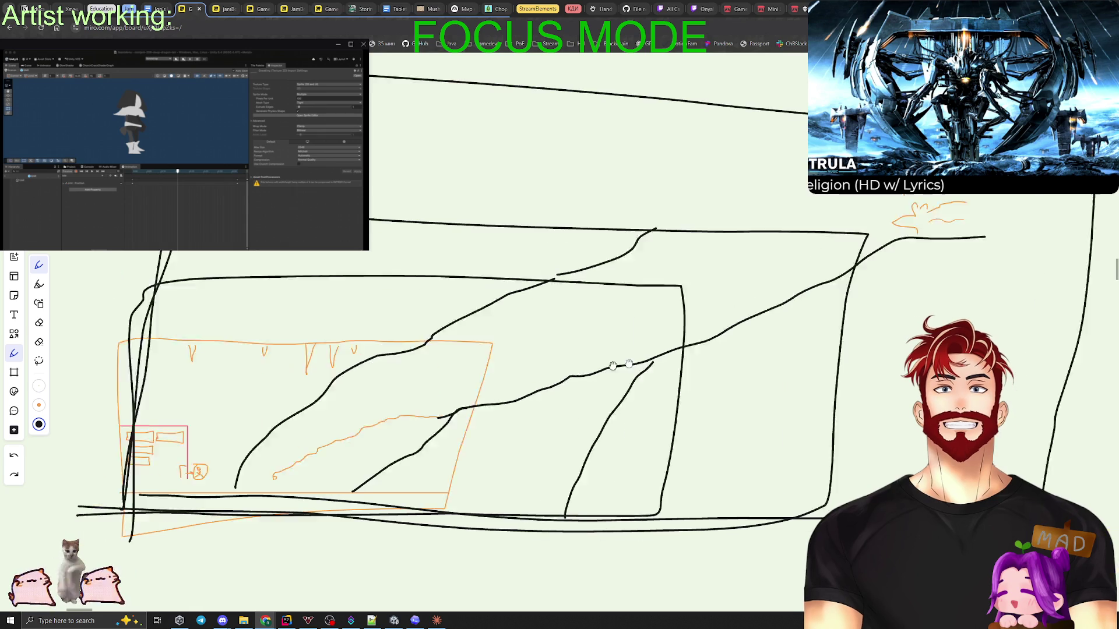
{"action": "scroll", "coordinate": [431, 376], "scroll_direction": "up", "scroll_amount": 8}
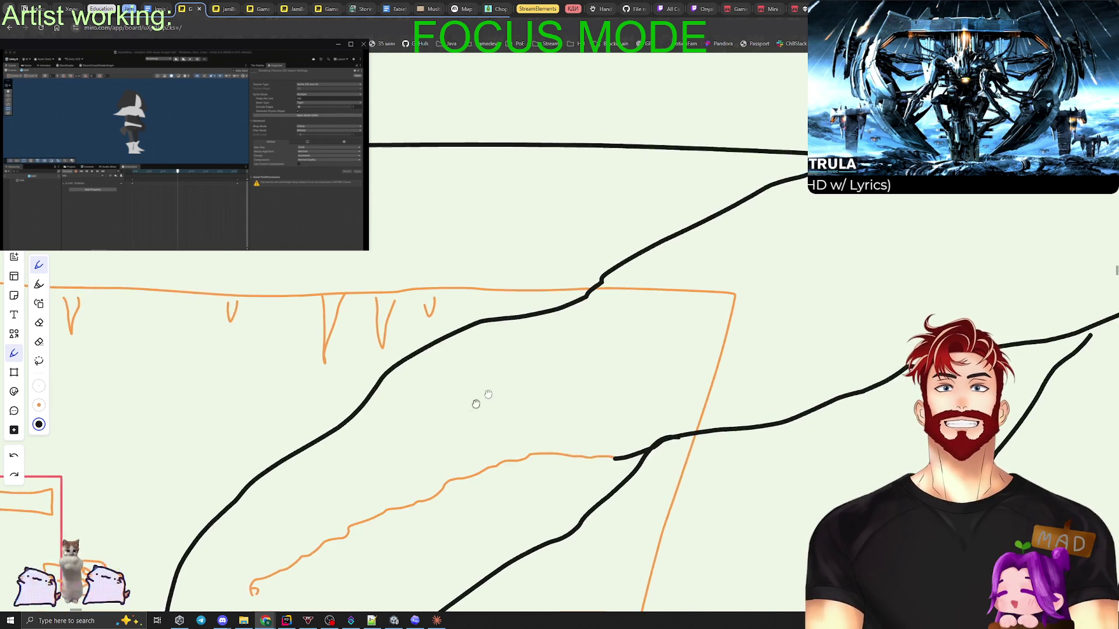
{"action": "scroll", "coordinate": [633, 305], "scroll_direction": "left", "scroll_amount": 5}
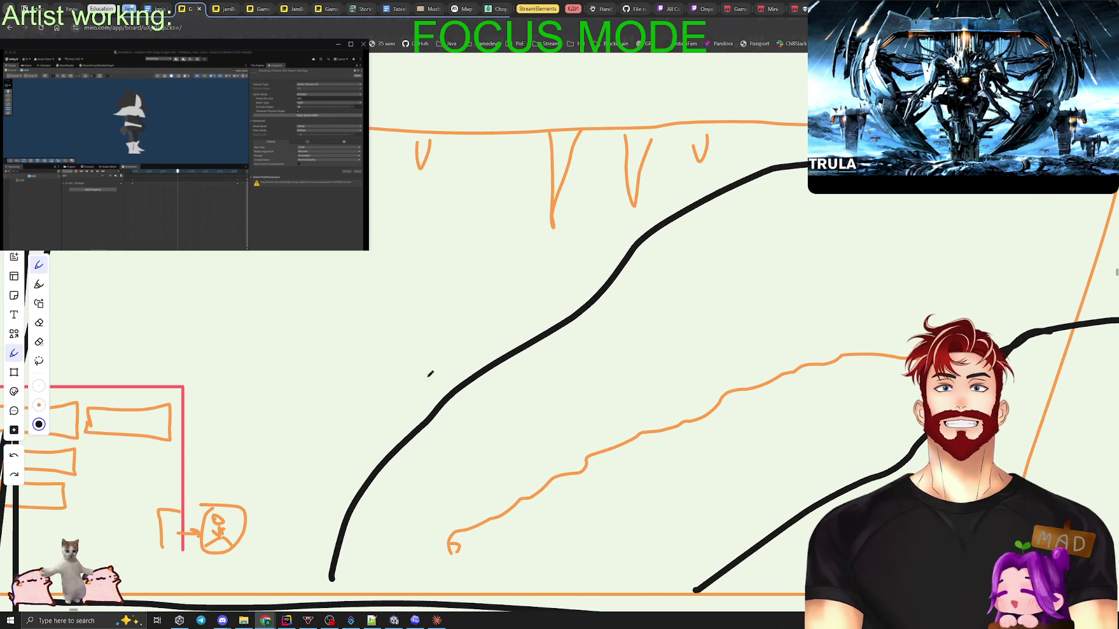
{"action": "scroll", "coordinate": [431, 374], "scroll_direction": "down", "scroll_amount": 5}
{"action": "scroll", "coordinate": [568, 304], "scroll_direction": "up", "scroll_amount": 3}
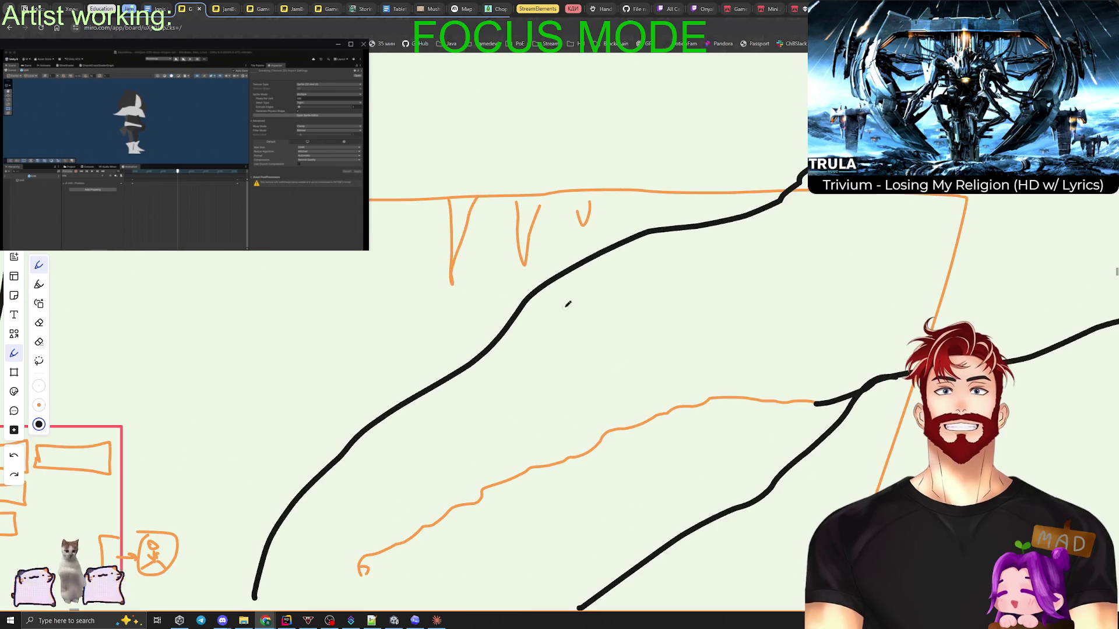
{"action": "scroll", "coordinate": [519, 357], "scroll_direction": "down", "scroll_amount": 8}
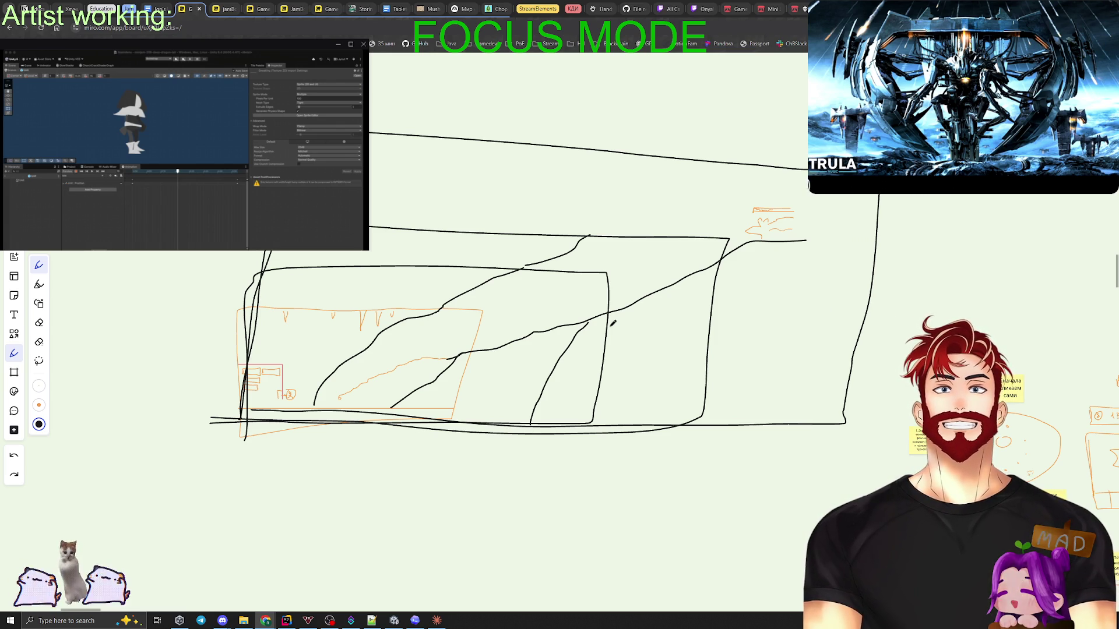
{"action": "scroll", "coordinate": [614, 324], "scroll_direction": "up", "scroll_amount": 3}
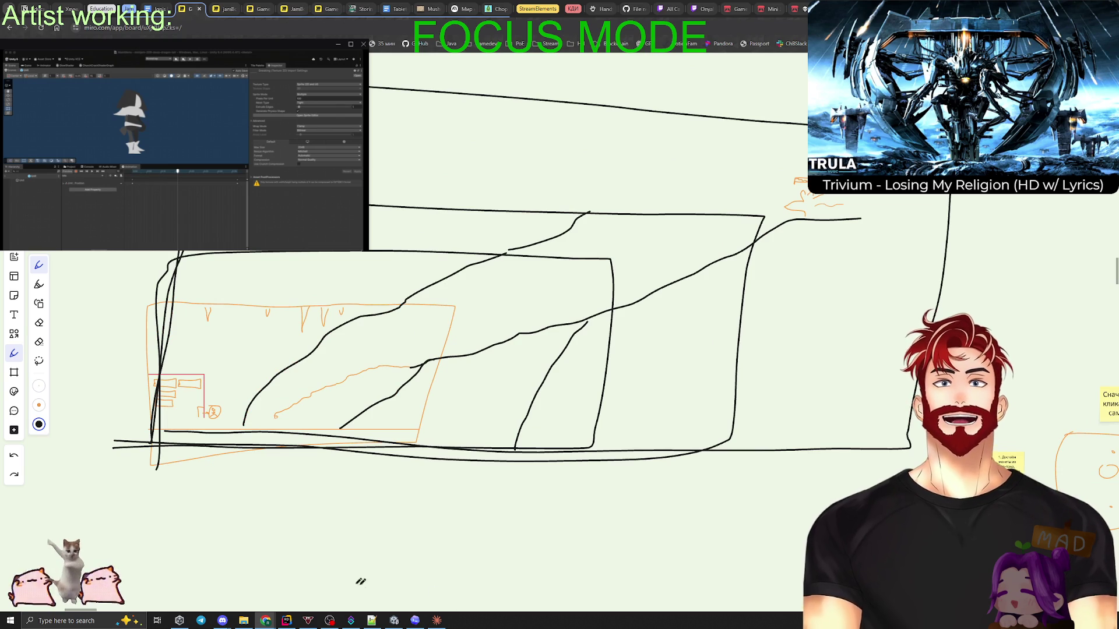
Step: Switch to Unity, adjust the Scene/Game split, and pan the Scene view to centre the cave with the dragon
{"action": "left_click", "coordinate": [402, 620]}
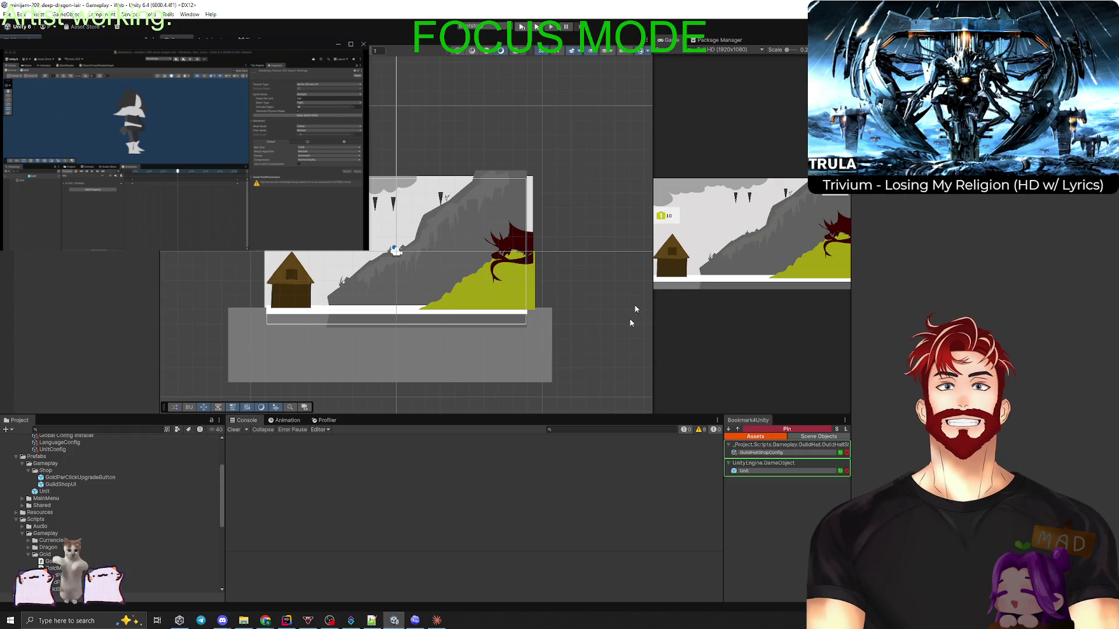
{"action": "mouse_move", "coordinate": [652, 312]}
{"action": "left_mouse_down"}
{"action": "mouse_move", "coordinate": [199, 317]}
{"action": "mouse_move", "coordinate": [690, 300]}
{"action": "left_mouse_up"}
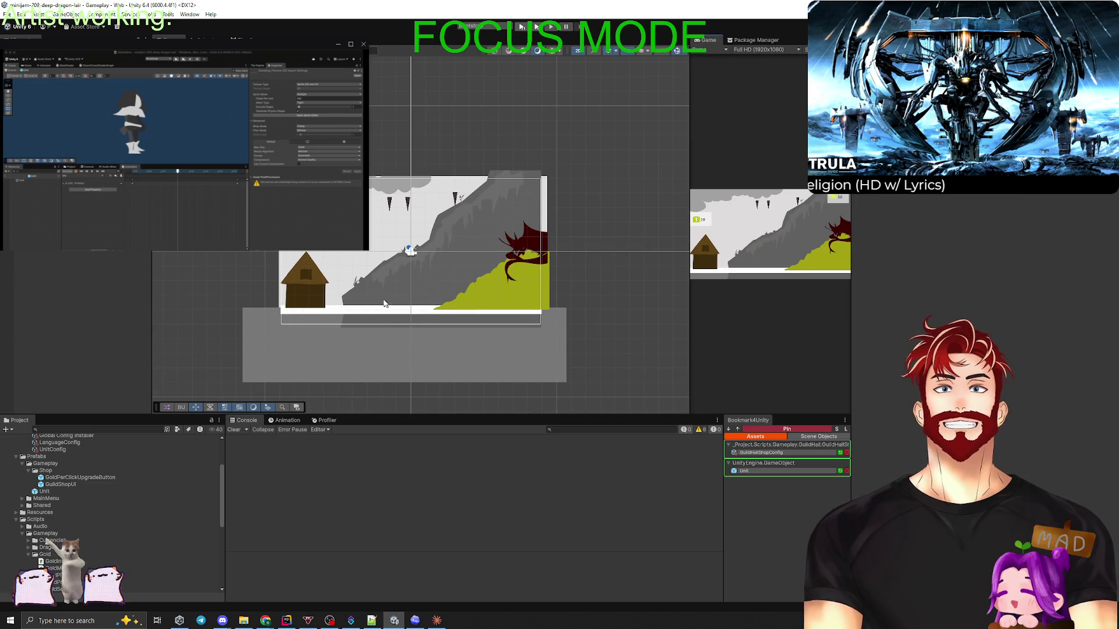
{"action": "mouse_move", "coordinate": [603, 238]}
{"action": "left_mouse_down"}
{"action": "mouse_move", "coordinate": [530, 244]}
{"action": "mouse_move", "coordinate": [539, 274]}
{"action": "mouse_move", "coordinate": [502, 247]}
{"action": "mouse_move", "coordinate": [493, 304]}
{"action": "mouse_move", "coordinate": [470, 316]}
{"action": "left_mouse_up"}
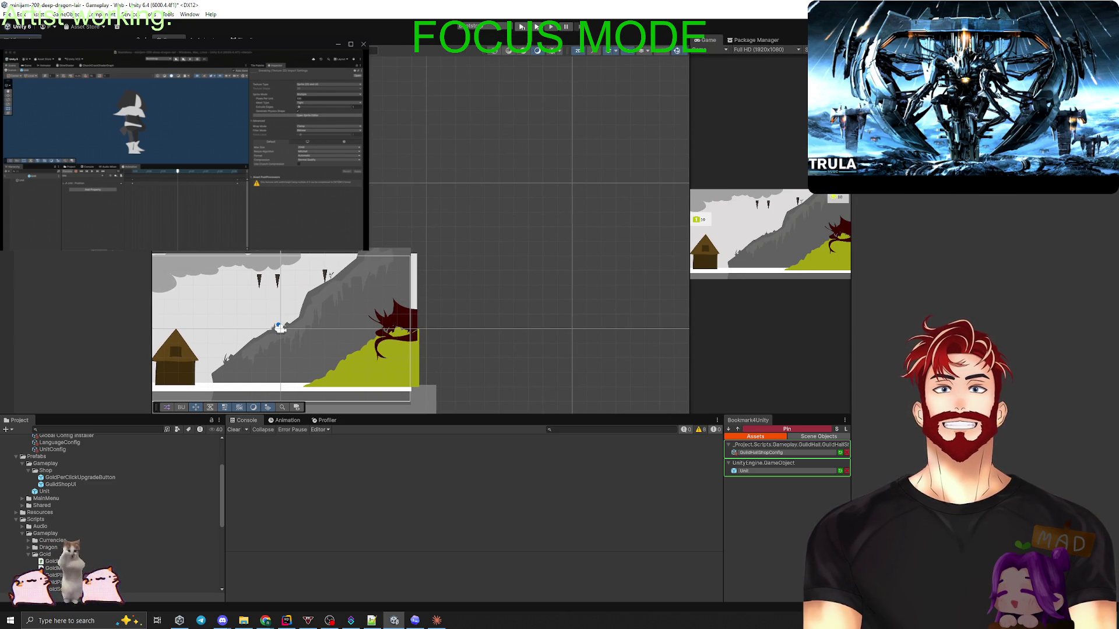
{"action": "key", "text": "e"}
{"action": "key", "text": "q"}
{"action": "key", "text": "e"}
{"action": "key", "text": "q"}
{"action": "scroll", "coordinate": [493, 267], "scroll_direction": "down", "scroll_amount": 1}
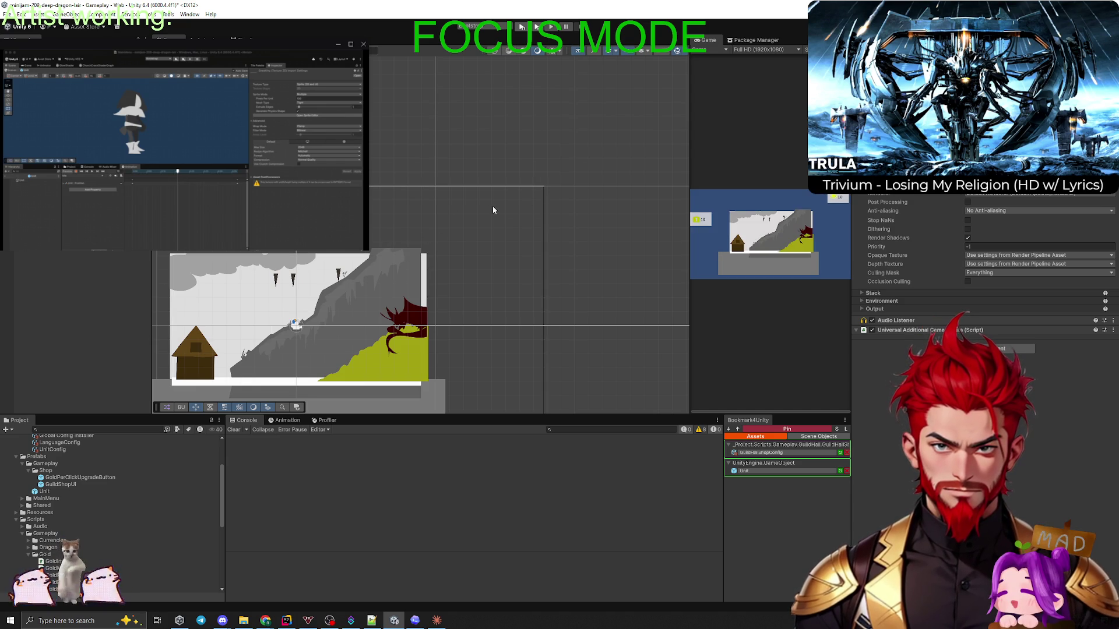
{"action": "left_click", "coordinate": [459, 228]}
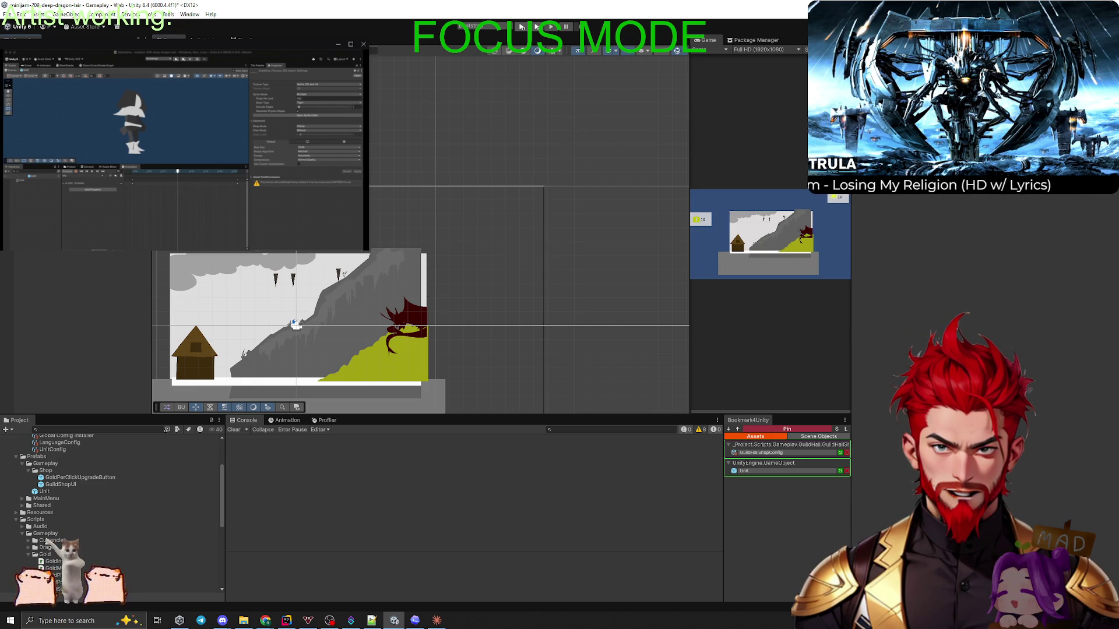
Step: Nudge the main camera to reframe the level, then give the Game preview a bit more room
{"action": "left_click", "coordinate": [296, 325]}
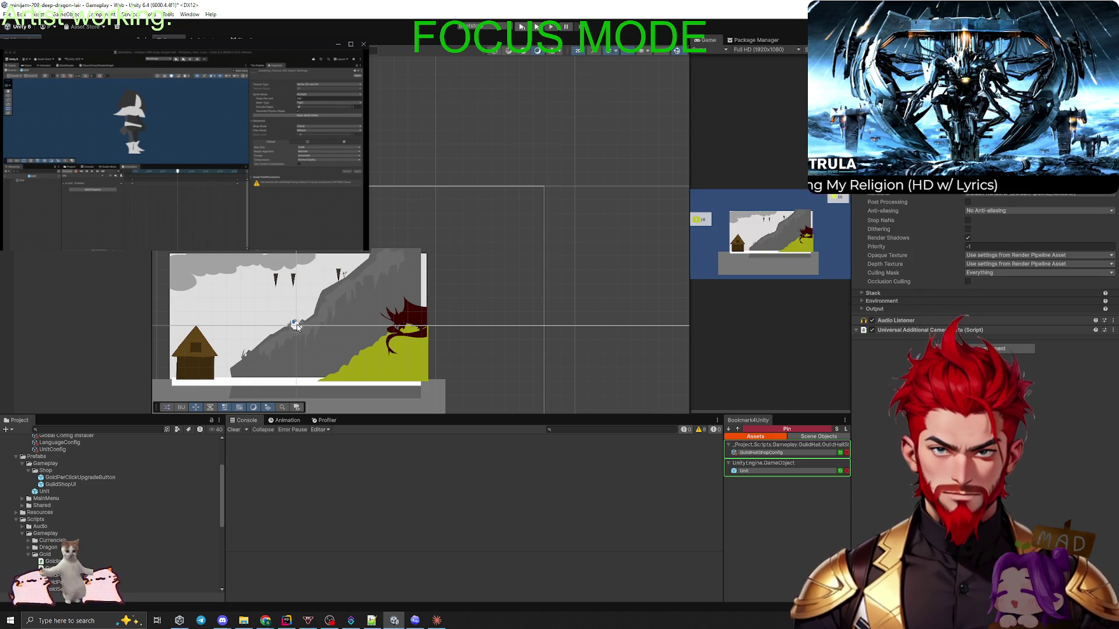
{"action": "mouse_move", "coordinate": [295, 318]}
{"action": "left_mouse_down"}
{"action": "mouse_move", "coordinate": [400, 302]}
{"action": "mouse_move", "coordinate": [368, 268]}
{"action": "mouse_move", "coordinate": [417, 243]}
{"action": "left_mouse_up"}
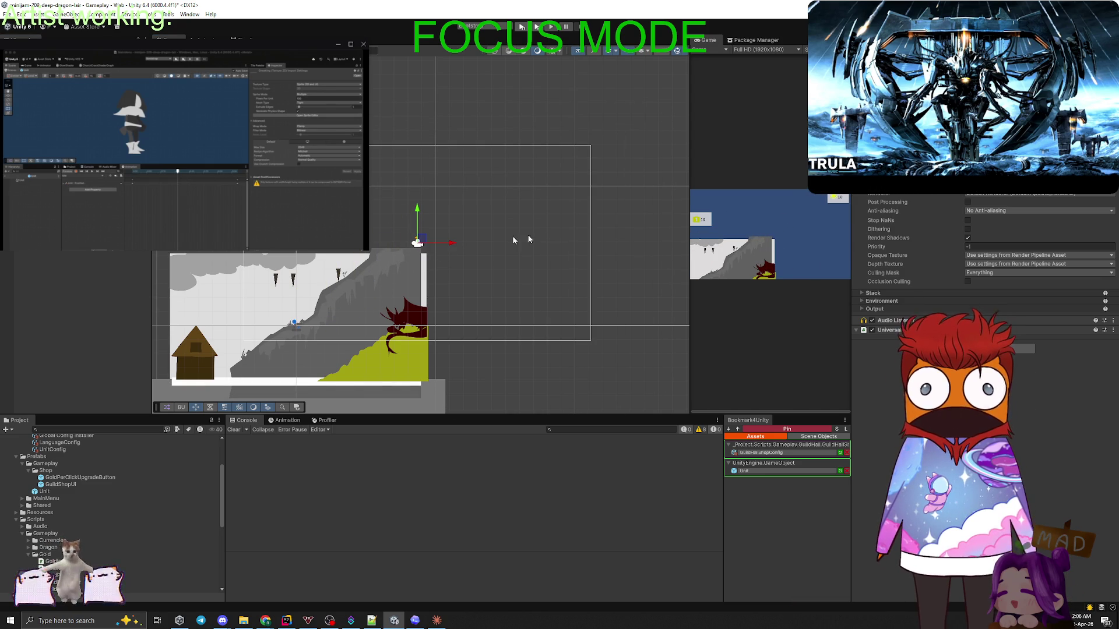
{"action": "mouse_move", "coordinate": [417, 242]}
{"action": "left_mouse_down"}
{"action": "mouse_move", "coordinate": [345, 282]}
{"action": "mouse_move", "coordinate": [345, 293]}
{"action": "left_mouse_up"}
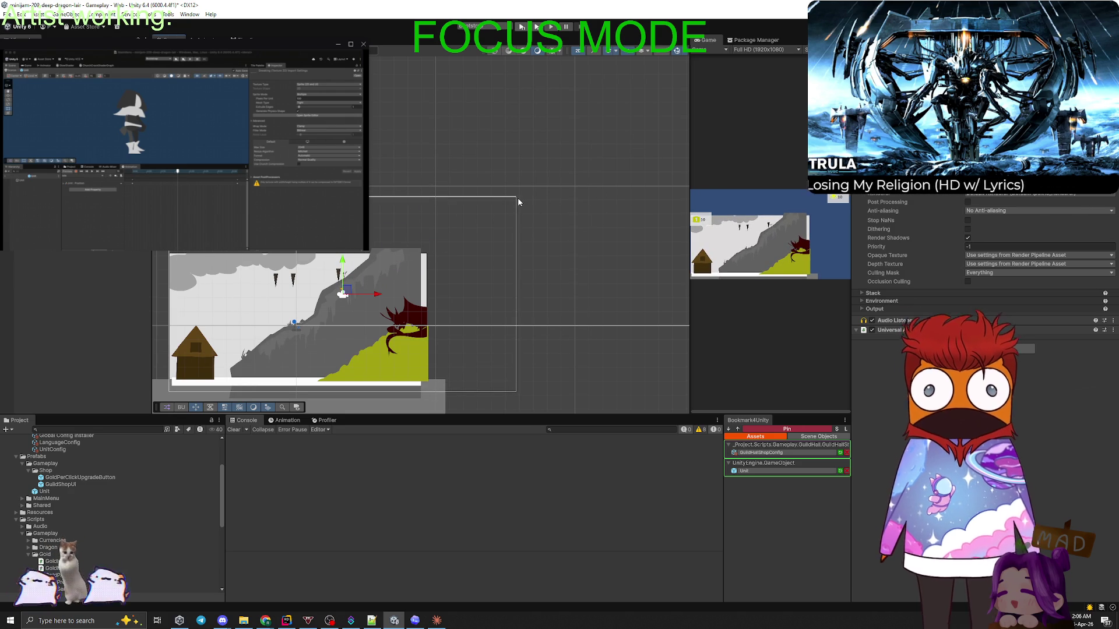
{"action": "key", "text": "q"}
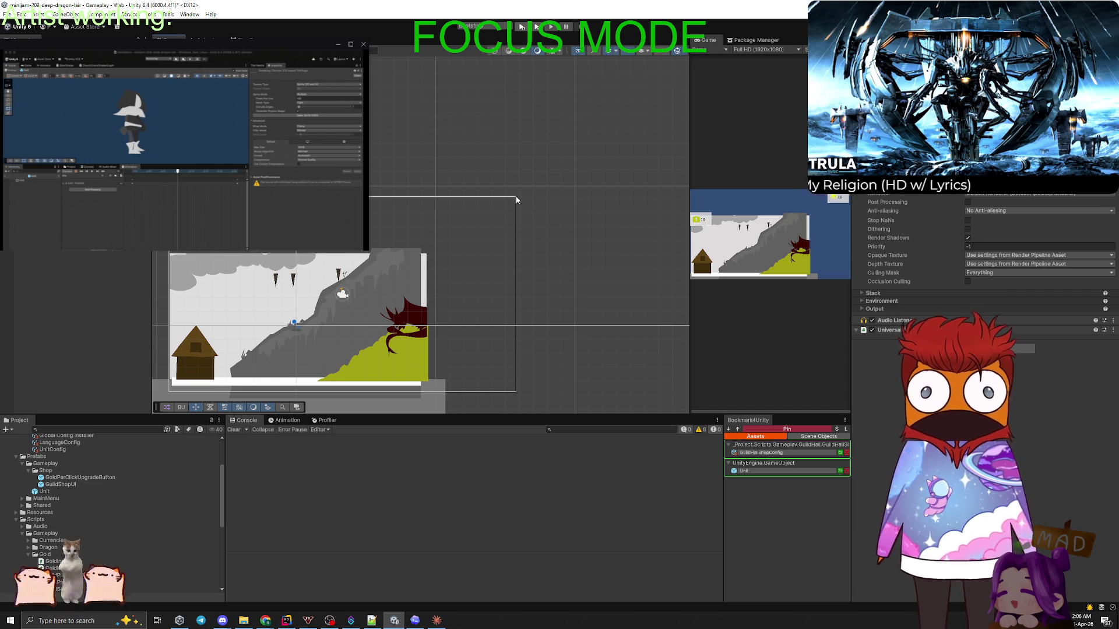
{"action": "left_click_drag", "start_coordinate": [516, 197], "coordinate": [578, 163]}
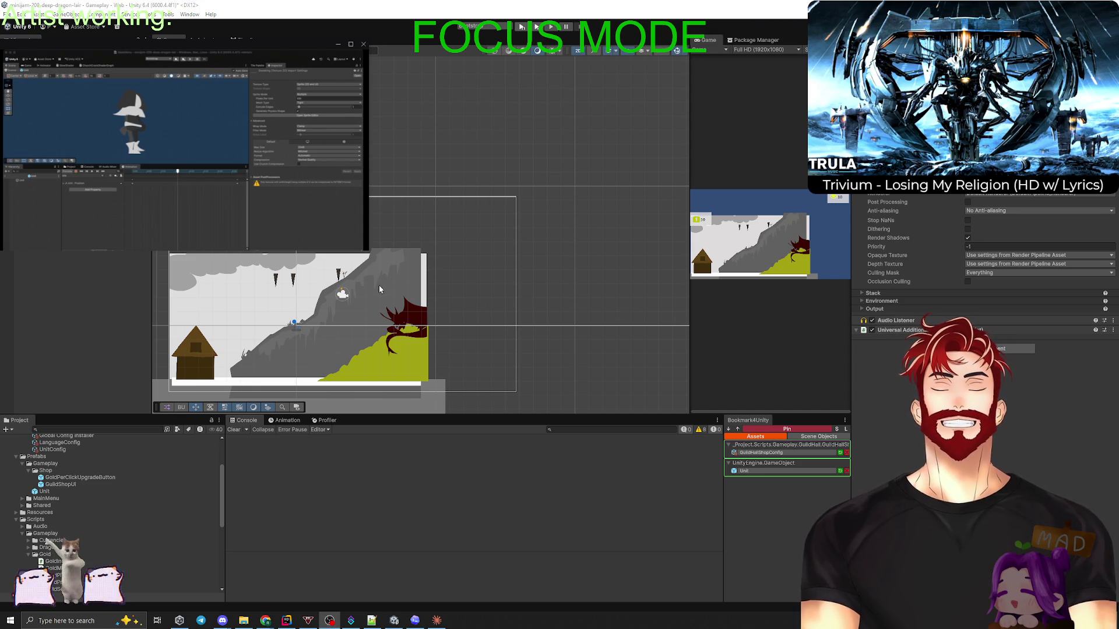
{"action": "mouse_move", "coordinate": [691, 290]}
{"action": "left_mouse_down"}
{"action": "mouse_move", "coordinate": [238, 300]}
{"action": "mouse_move", "coordinate": [708, 314]}
{"action": "left_mouse_up"}
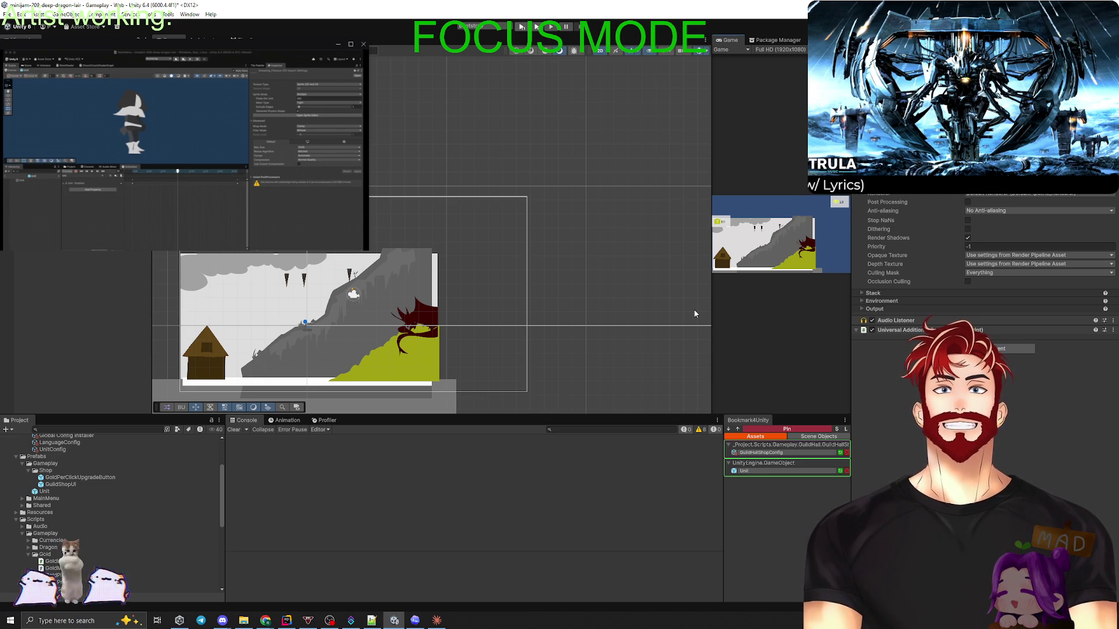
Step: Move the main camera up and right over the cave level and recentre the Scene view
{"action": "left_click_drag", "start_coordinate": [481, 313], "coordinate": [448, 322]}
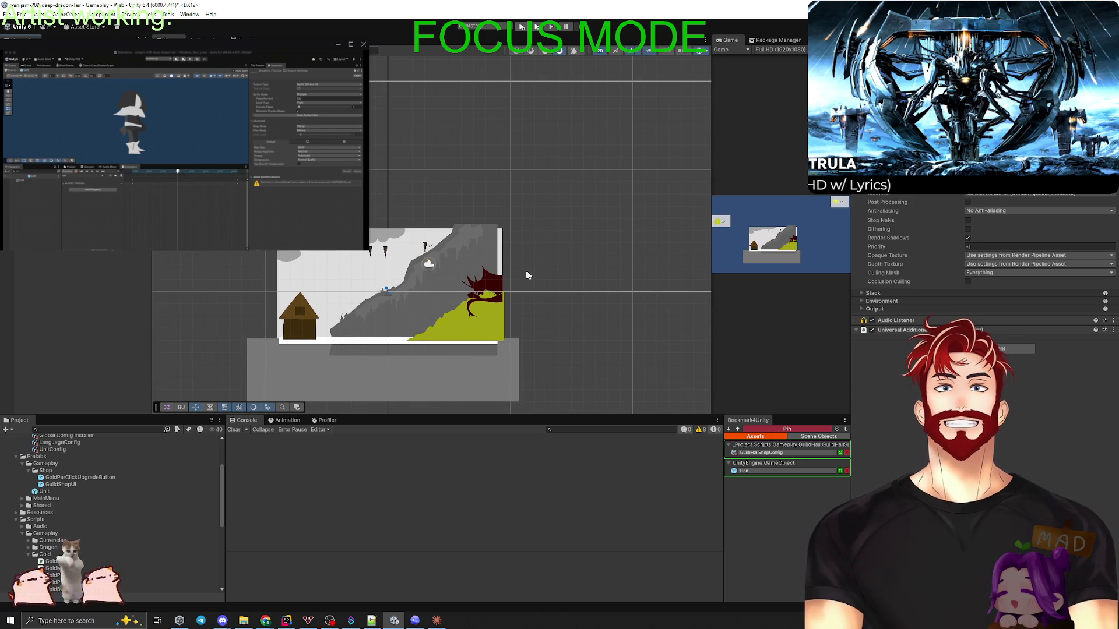
{"action": "mouse_move", "coordinate": [434, 264]}
{"action": "left_mouse_down"}
{"action": "mouse_move", "coordinate": [438, 239]}
{"action": "mouse_move", "coordinate": [516, 239]}
{"action": "mouse_move", "coordinate": [552, 203]}
{"action": "mouse_move", "coordinate": [578, 205]}
{"action": "mouse_move", "coordinate": [605, 181]}
{"action": "left_mouse_up"}
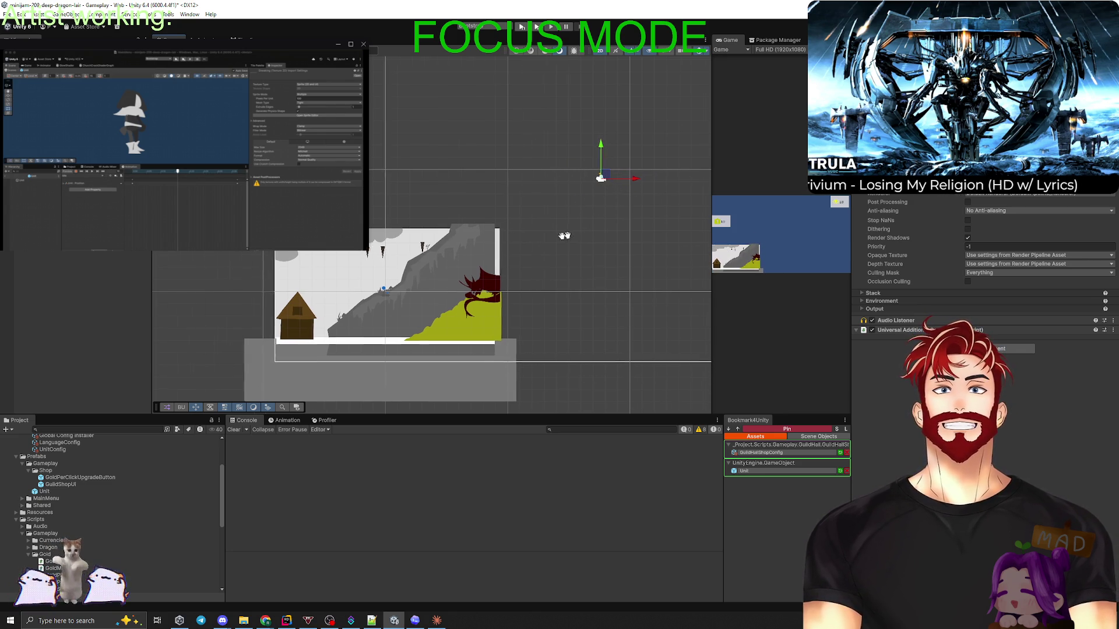
{"action": "left_click_drag", "start_coordinate": [572, 236], "coordinate": [363, 312]}
{"action": "scroll", "coordinate": [432, 290], "scroll_direction": "down", "scroll_amount": 2}
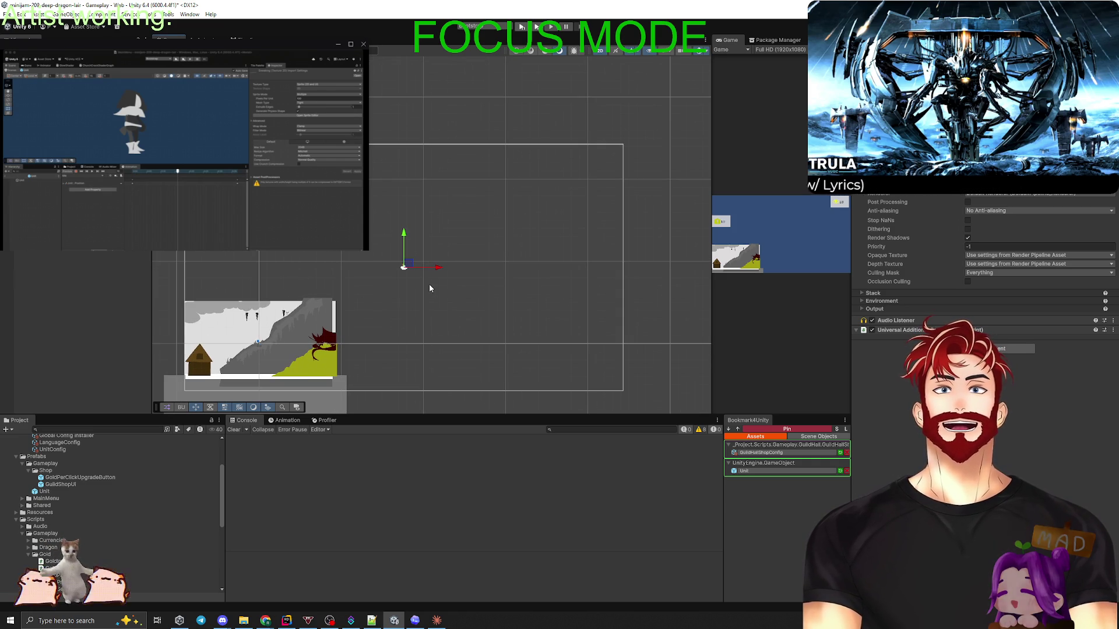
Step: Widen the Game preview to check framing, shift the camera down-left, then restore the Scene view and zoom out
{"action": "left_click_drag", "start_coordinate": [713, 274], "coordinate": [152, 320]}
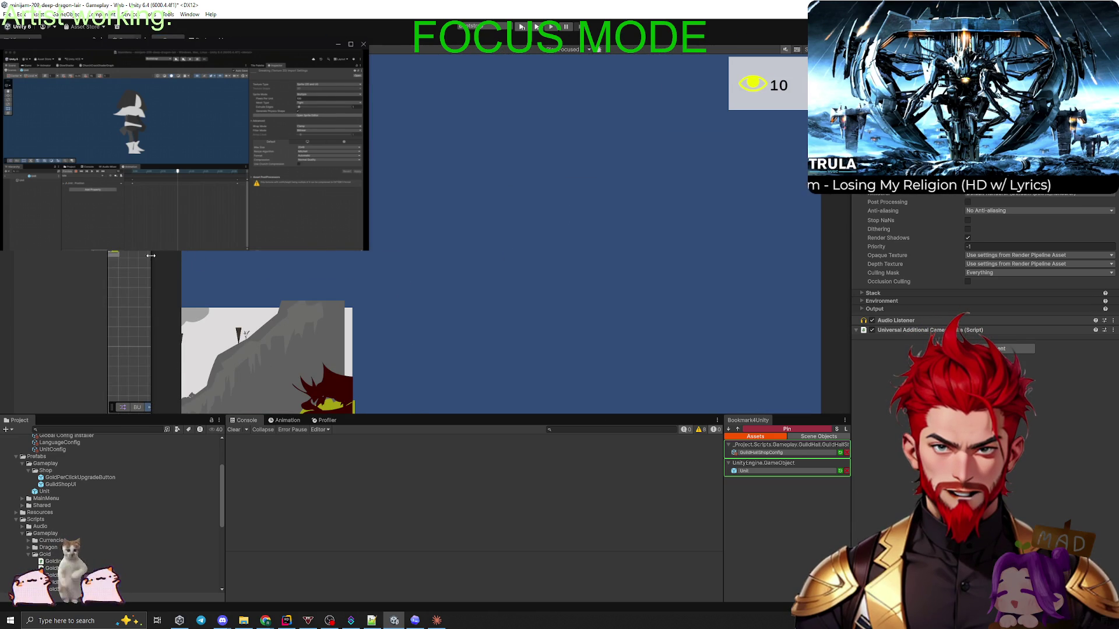
{"action": "left_click_drag", "start_coordinate": [183, 262], "coordinate": [251, 263]}
{"action": "left_click_drag", "start_coordinate": [367, 260], "coordinate": [305, 299]}
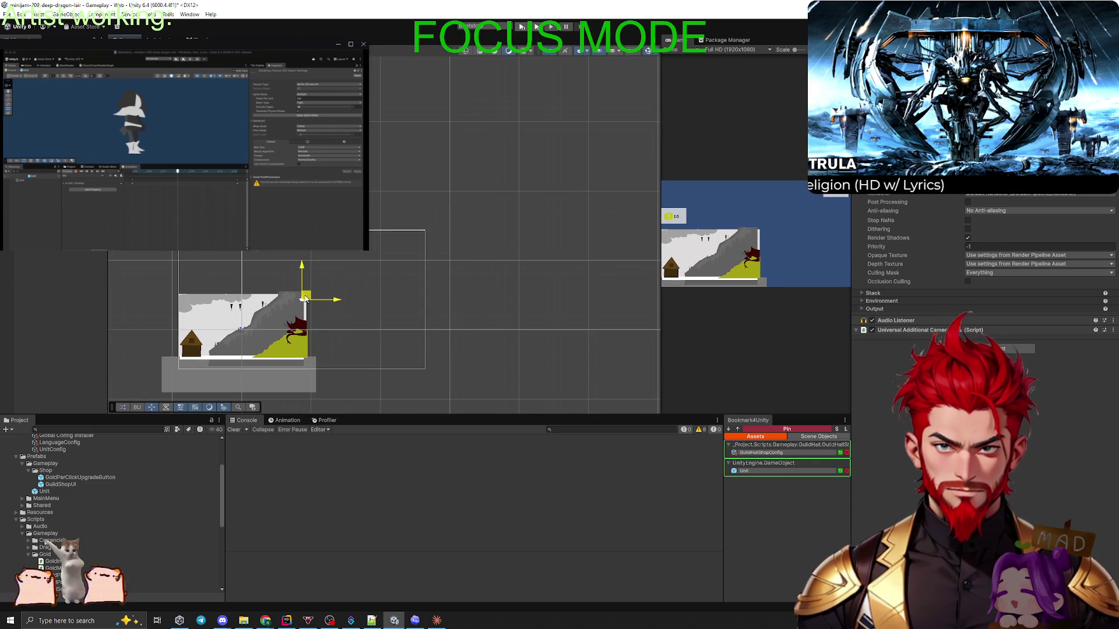
{"action": "left_click_drag", "start_coordinate": [661, 296], "coordinate": [228, 328]}
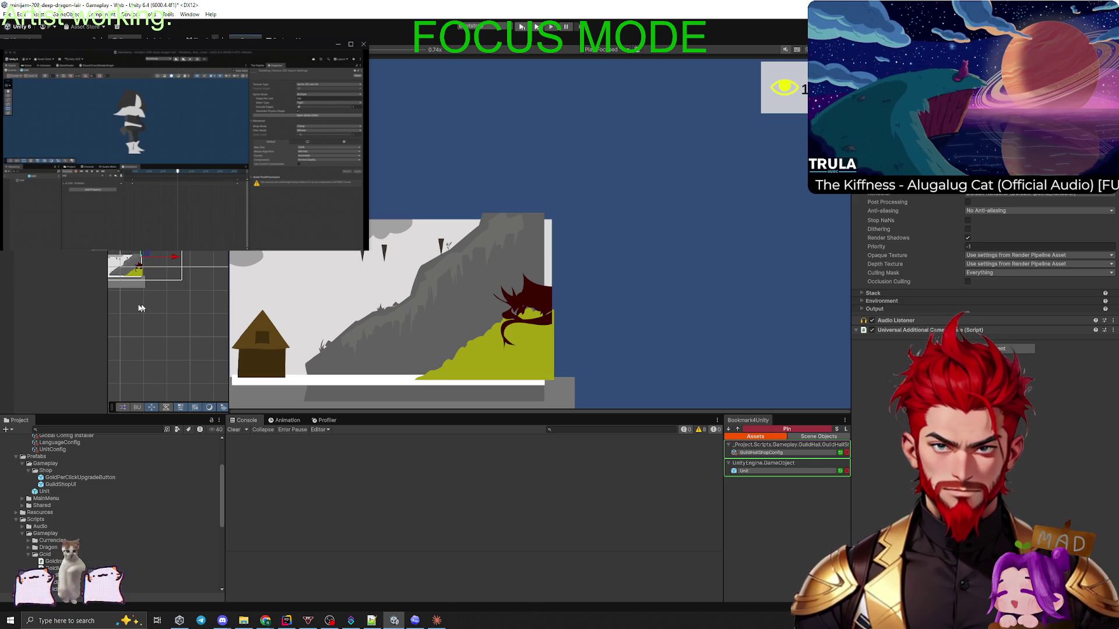
{"action": "left_click_drag", "start_coordinate": [228, 298], "coordinate": [752, 298]}
{"action": "scroll", "coordinate": [354, 337], "scroll_direction": "up", "scroll_amount": 5}
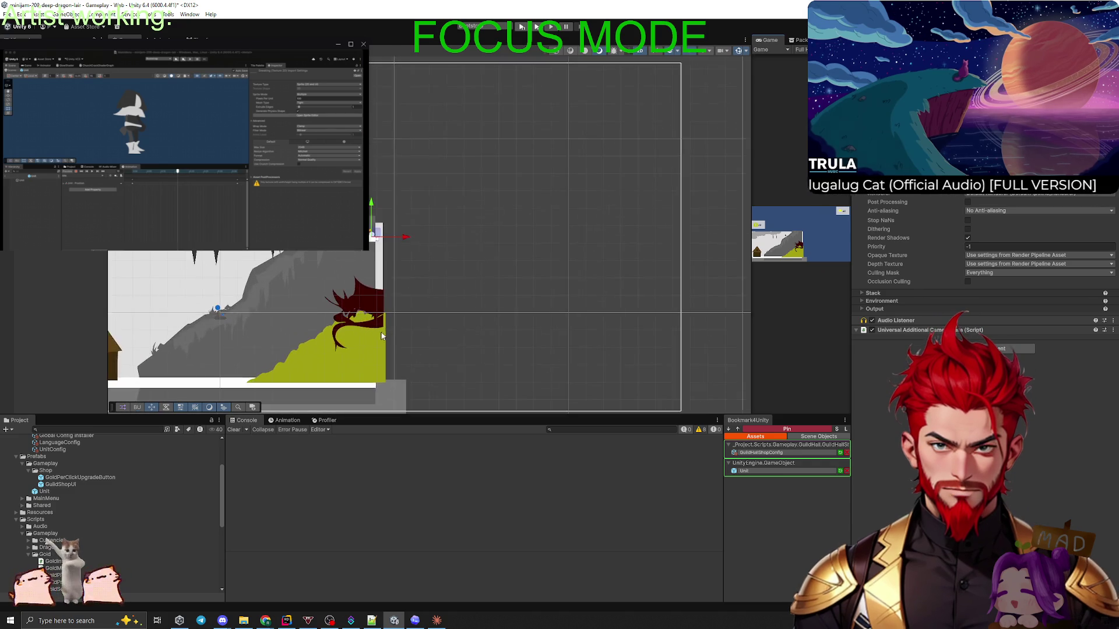
{"action": "scroll", "coordinate": [592, 272], "scroll_direction": "down", "scroll_amount": 2}
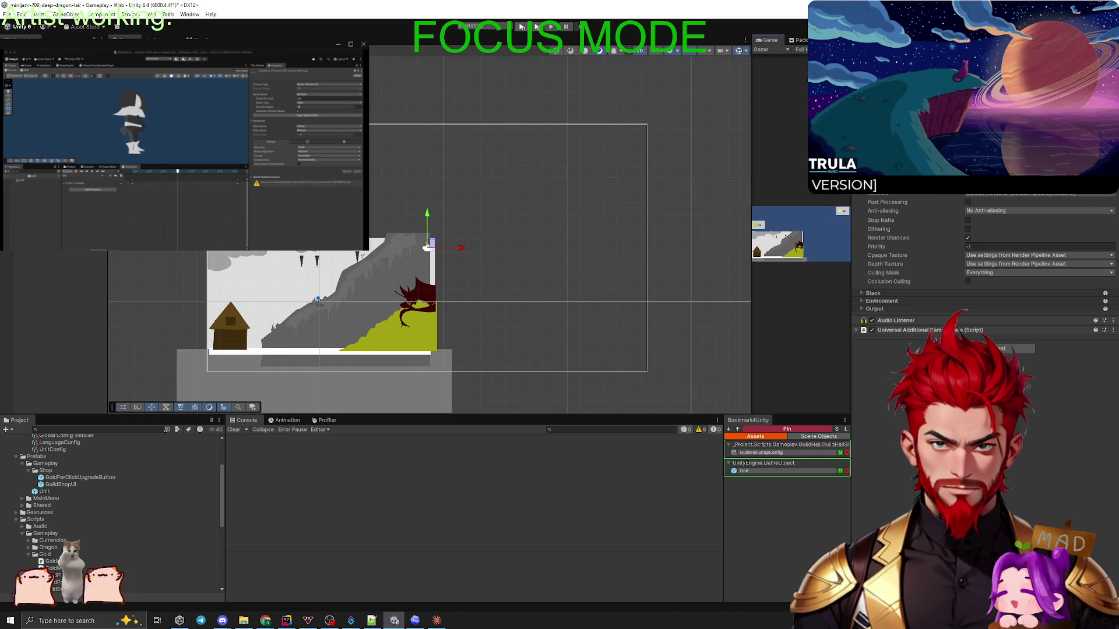
{"action": "scroll", "coordinate": [523, 275], "scroll_direction": "down", "scroll_amount": 5}
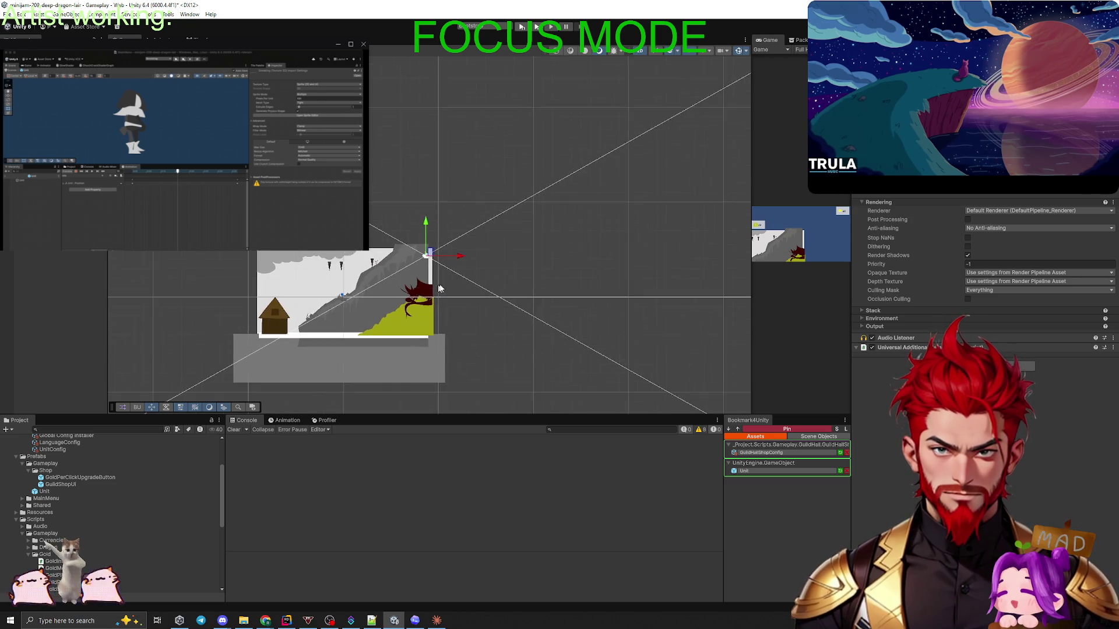
{"action": "scroll", "coordinate": [379, 286], "scroll_direction": "down", "scroll_amount": 5}
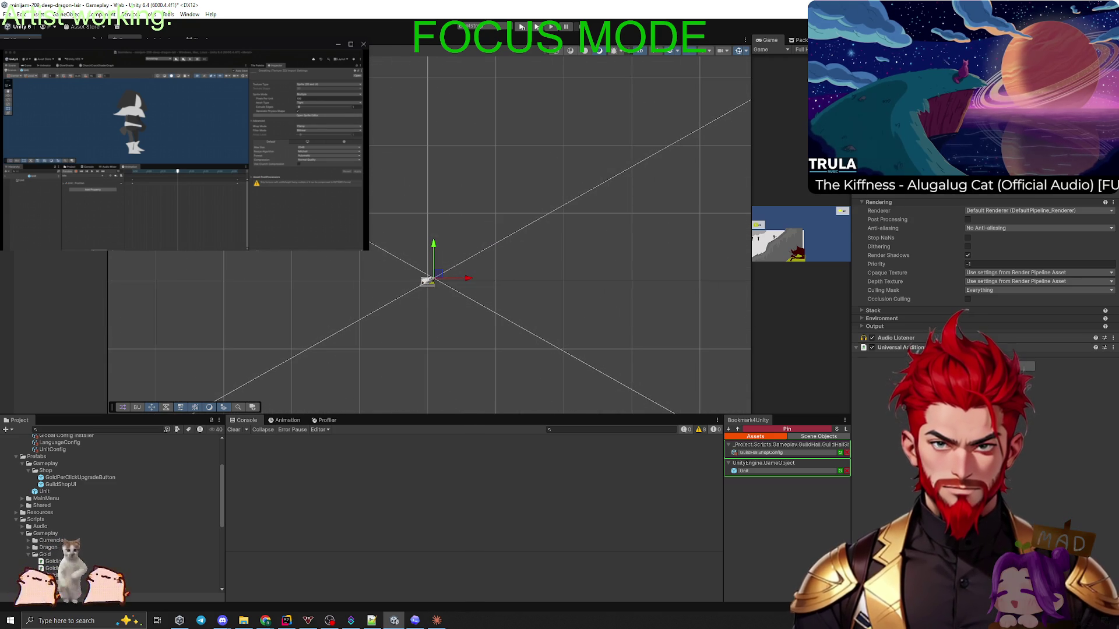
{"action": "left_click", "coordinate": [586, 248]}
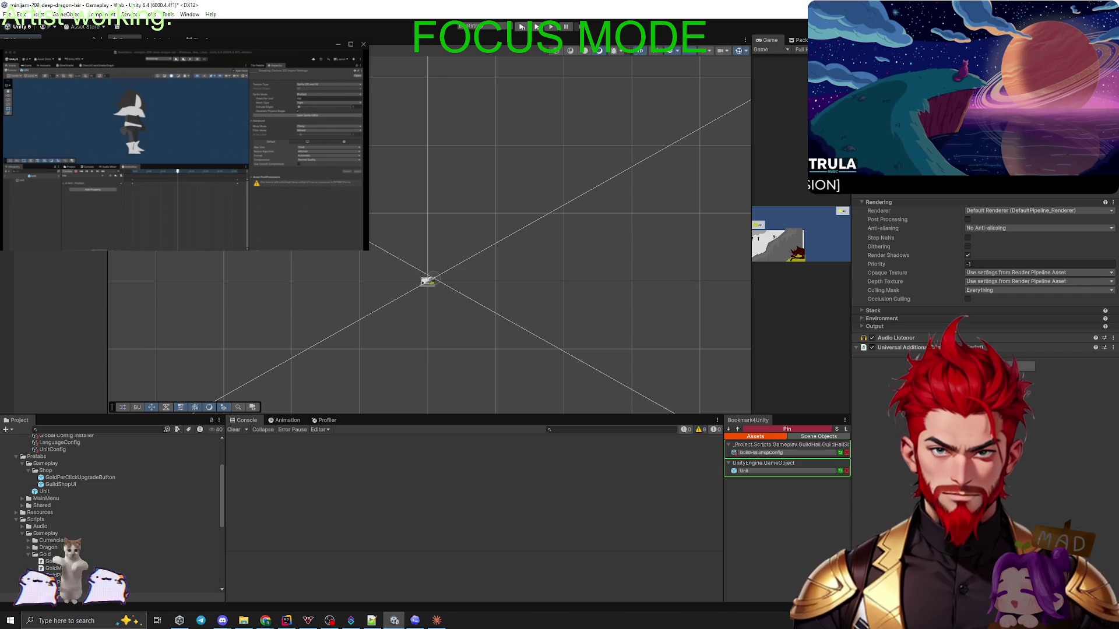
{"action": "scroll", "coordinate": [431, 281], "scroll_direction": "up", "scroll_amount": 10}
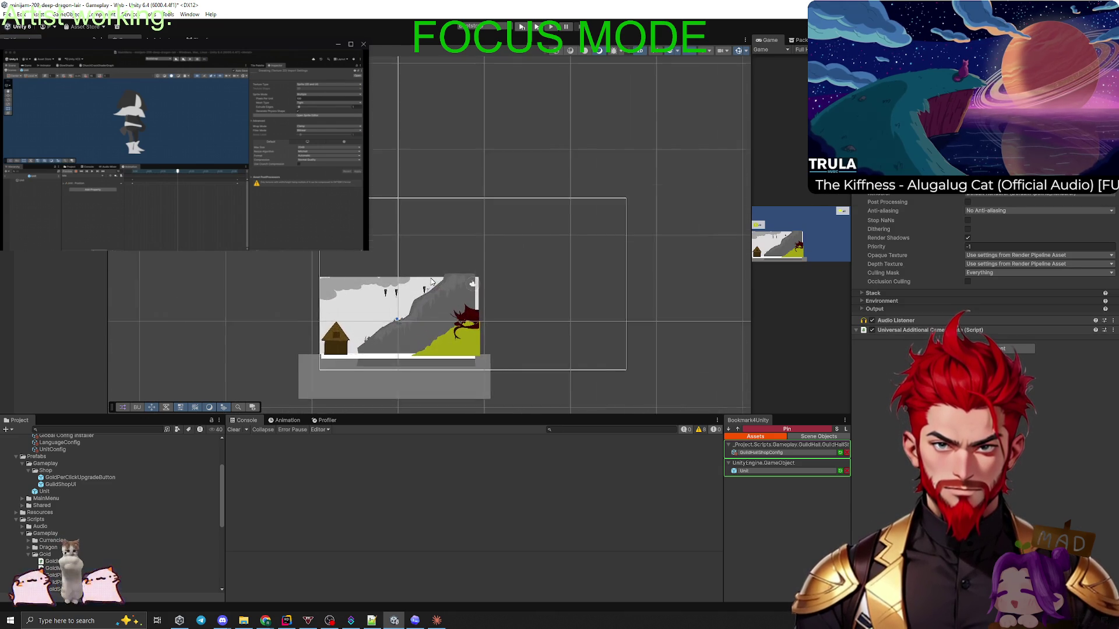
{"action": "scroll", "coordinate": [431, 281], "scroll_direction": "up", "scroll_amount": 5}
{"action": "scroll", "coordinate": [509, 241], "scroll_direction": "down", "scroll_amount": 6}
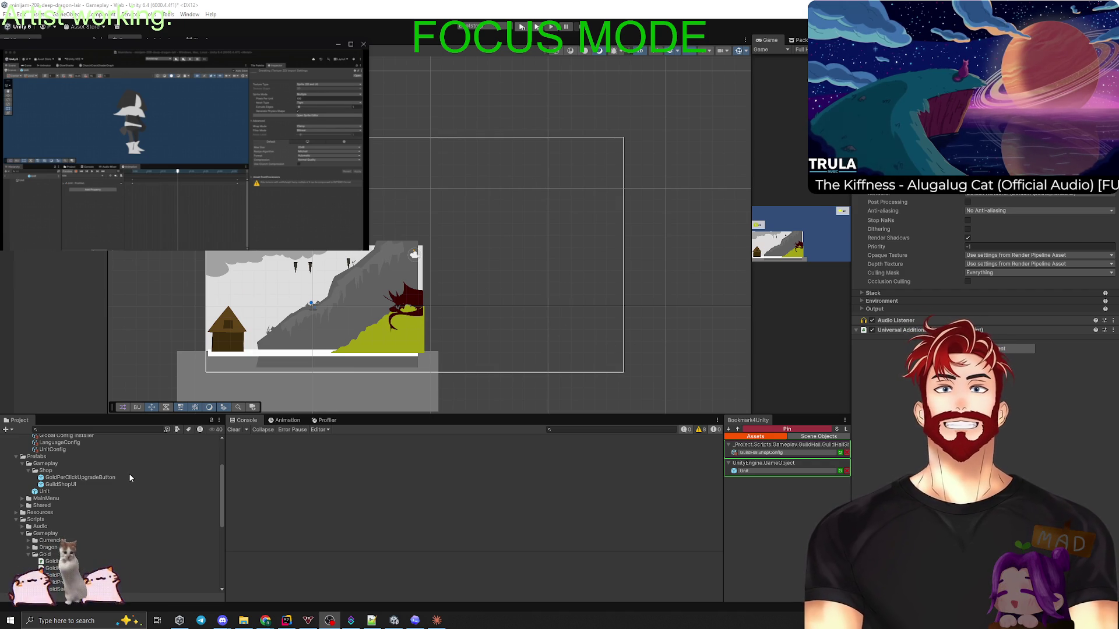
{"action": "right_click", "coordinate": [48, 188]}
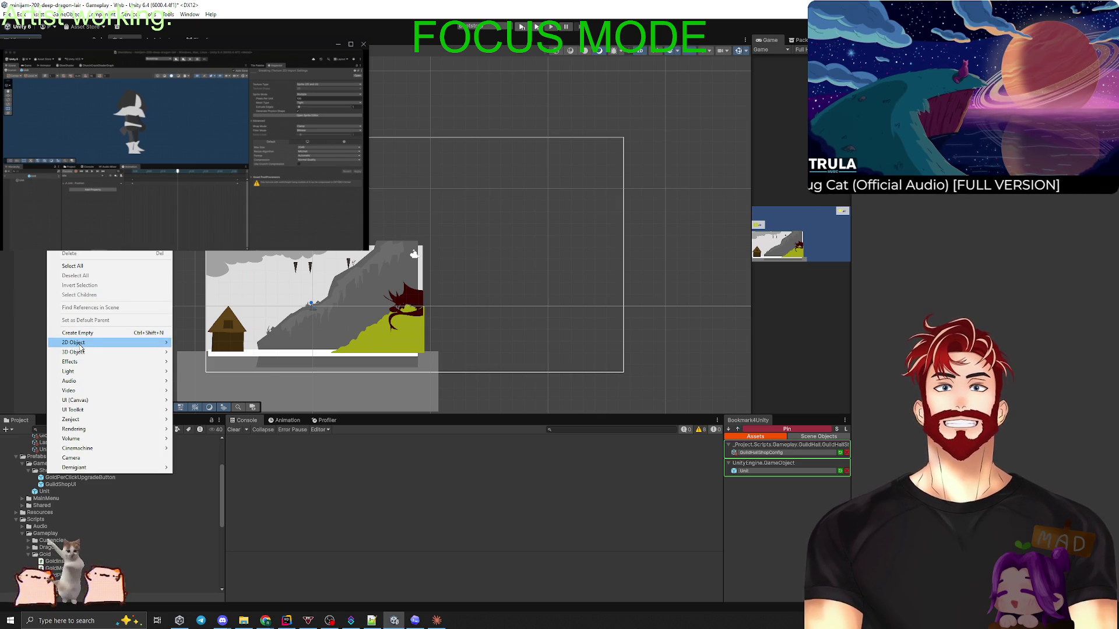
{"action": "mouse_move", "coordinate": [81, 348]}
{"action": "mouse_move", "coordinate": [198, 343]}
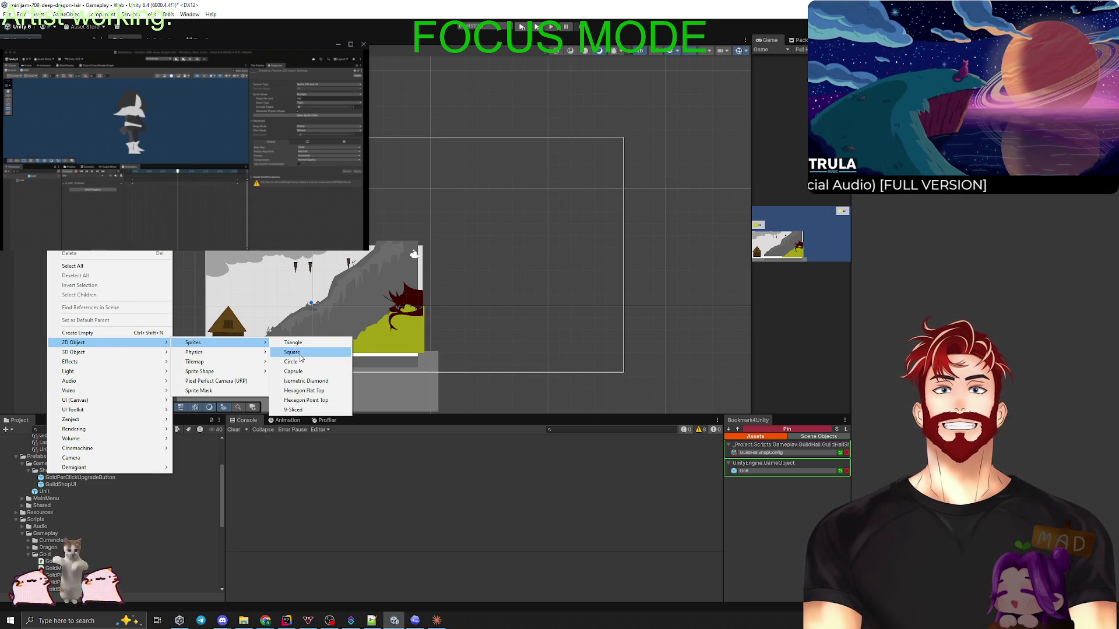
{"action": "left_click", "coordinate": [292, 353]}
{"action": "mouse_move", "coordinate": [427, 239]}
{"action": "left_mouse_down"}
{"action": "mouse_move", "coordinate": [207, 350]}
{"action": "mouse_move", "coordinate": [210, 371]}
{"action": "left_mouse_up"}
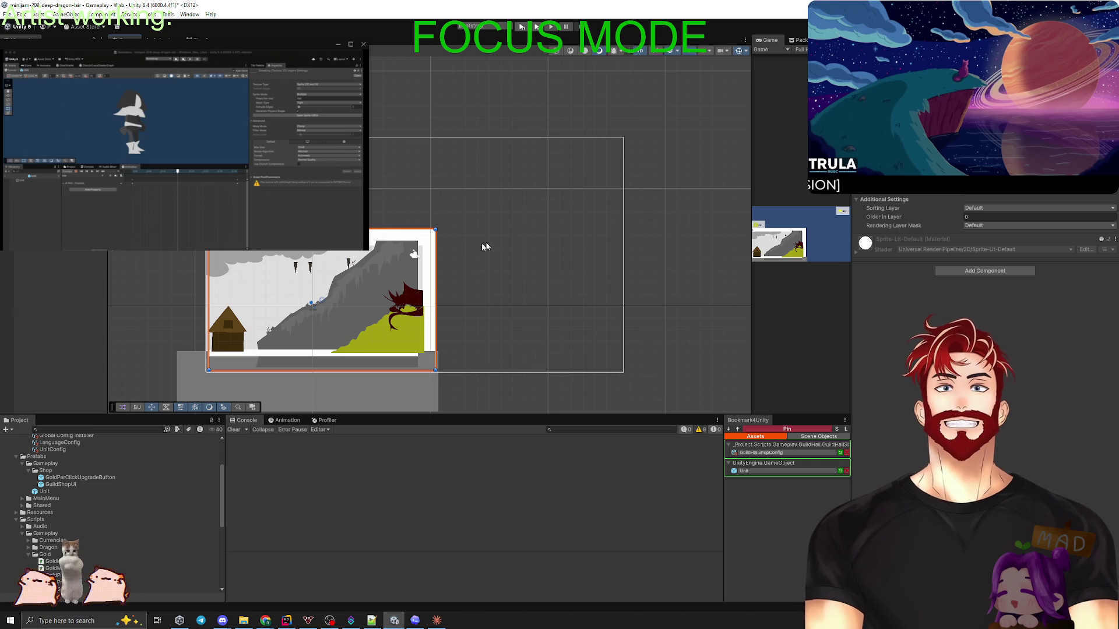
{"action": "left_click_drag", "start_coordinate": [436, 230], "coordinate": [422, 241]}
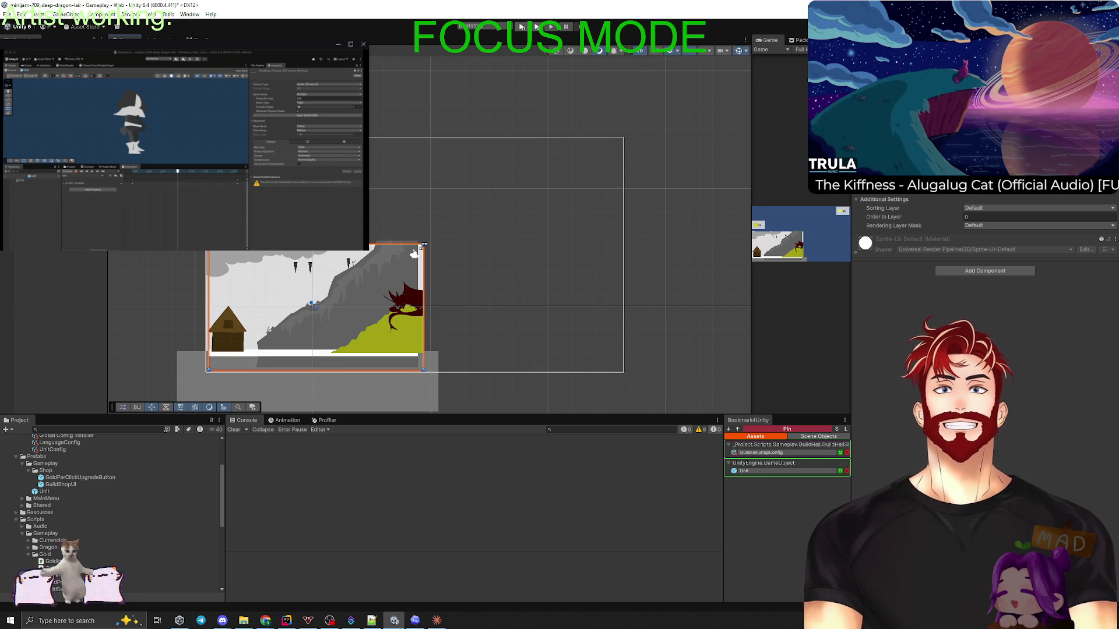
{"action": "mouse_move", "coordinate": [426, 244]}
{"action": "left_mouse_down"}
{"action": "mouse_move", "coordinate": [473, 205]}
{"action": "mouse_move", "coordinate": [624, 140]}
{"action": "left_mouse_up"}
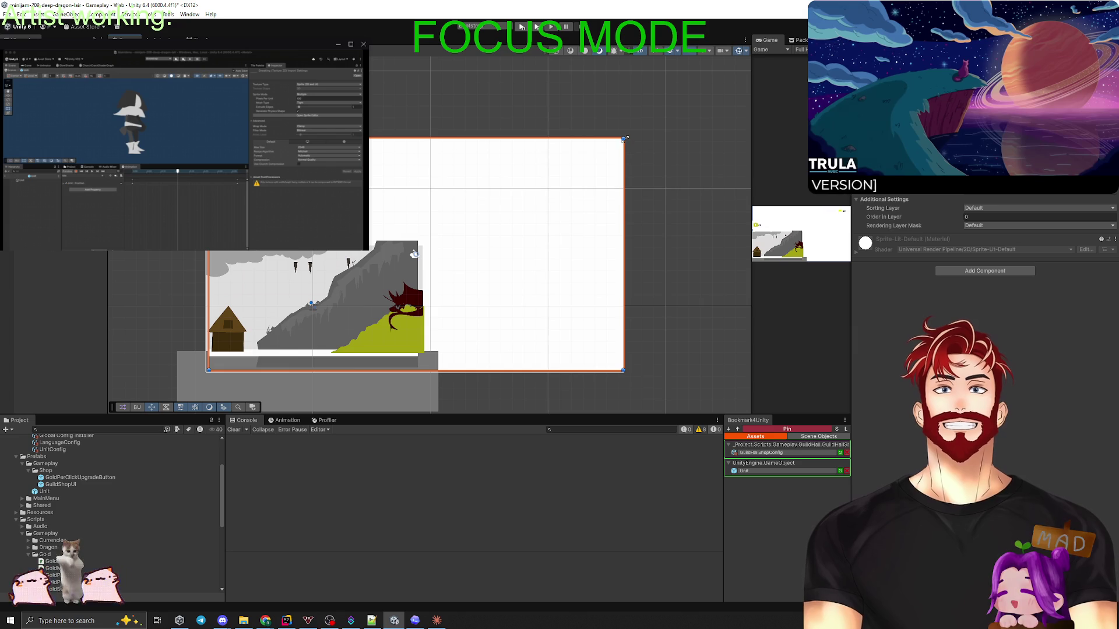
{"action": "mouse_move", "coordinate": [624, 139]}
{"action": "left_mouse_down"}
{"action": "mouse_move", "coordinate": [491, 230]}
{"action": "mouse_move", "coordinate": [422, 247]}
{"action": "mouse_move", "coordinate": [564, 188]}
{"action": "mouse_move", "coordinate": [622, 137]}
{"action": "mouse_move", "coordinate": [426, 244]}
{"action": "left_mouse_up"}
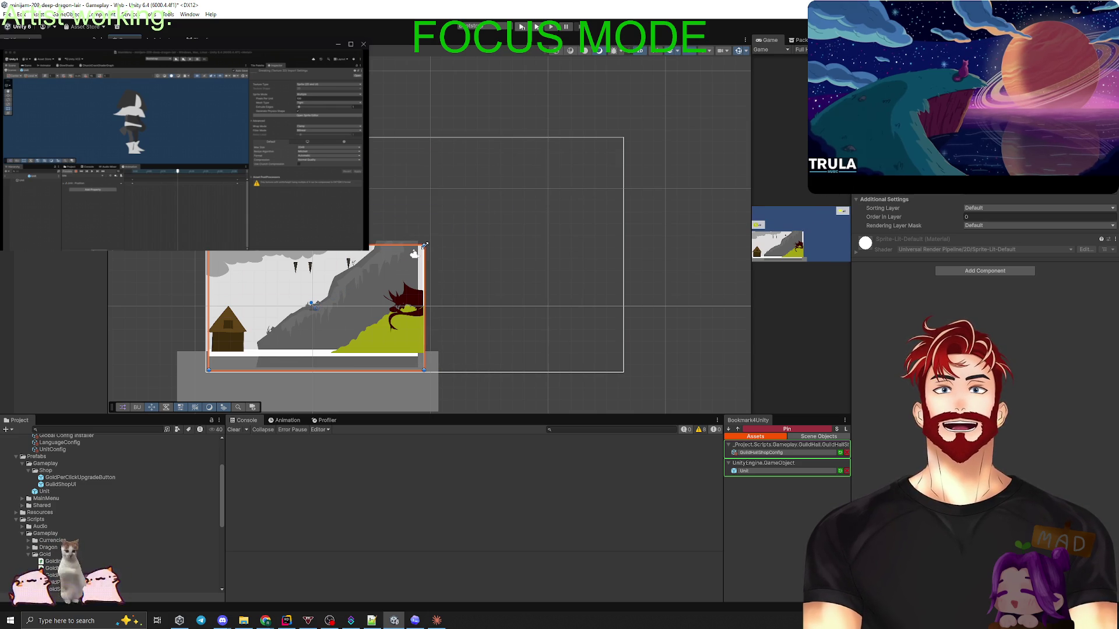
{"action": "left_click_drag", "start_coordinate": [424, 245], "coordinate": [623, 139]}
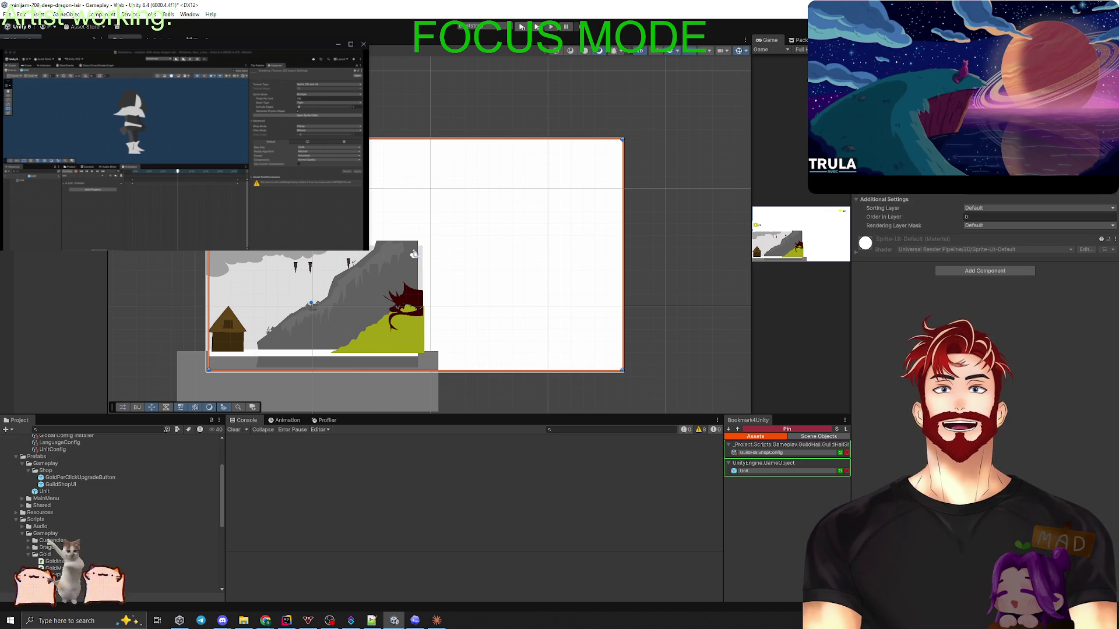
{"action": "key", "text": "Delete"}
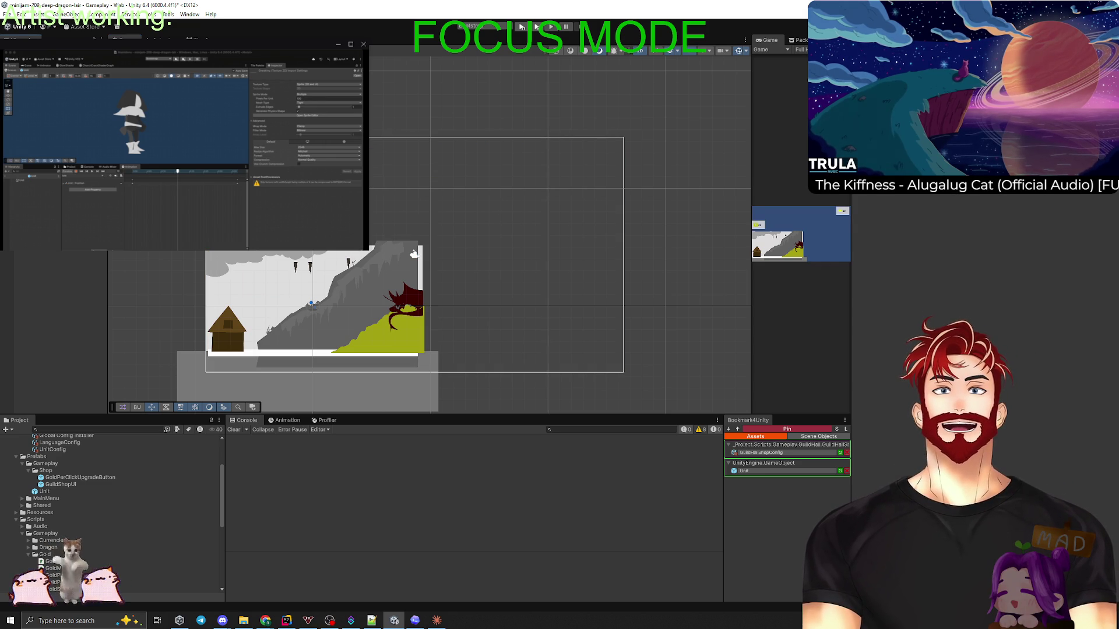
{"action": "key", "text": "ctrl+z"}
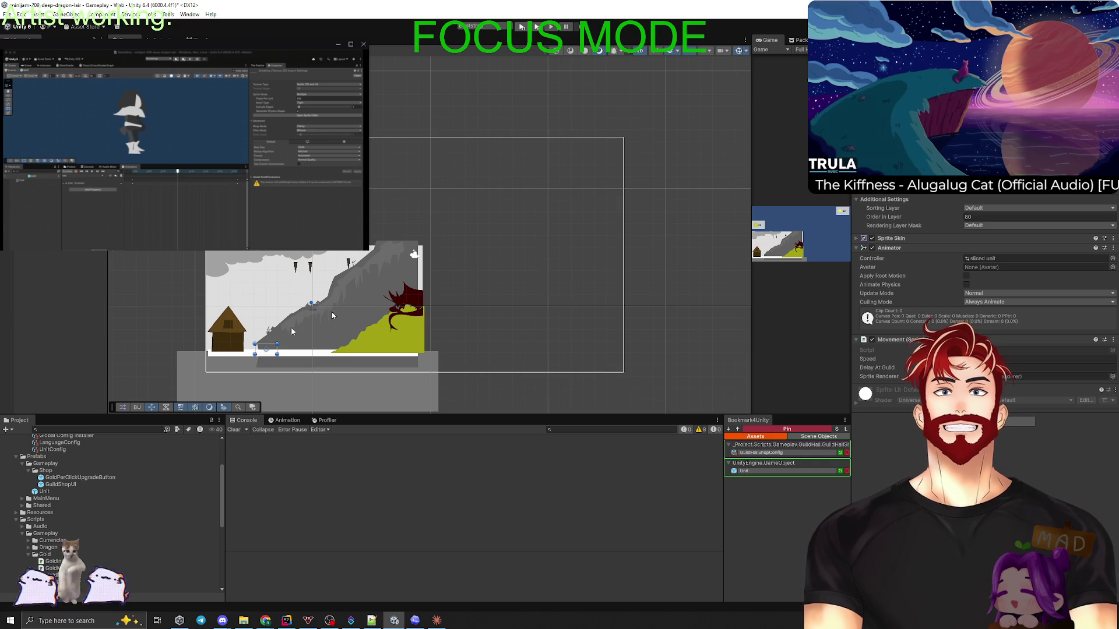
Step: Frame the unit character and preview its idle, then walking, animation clips
{"action": "key", "text": "f"}
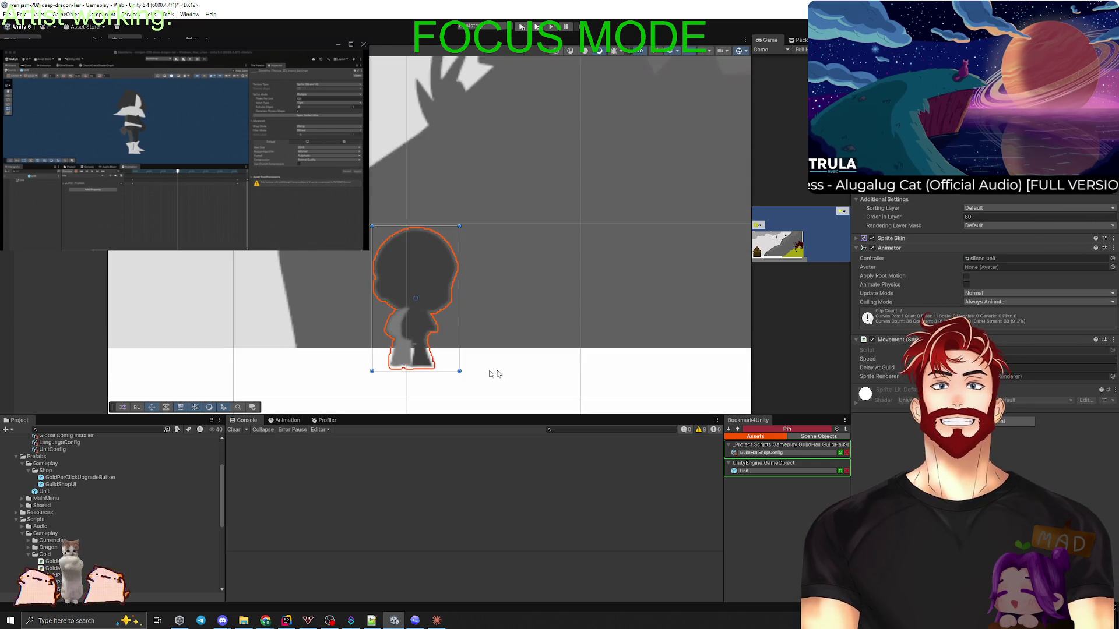
{"action": "left_click", "coordinate": [285, 420]}
{"action": "left_click", "coordinate": [247, 439]}
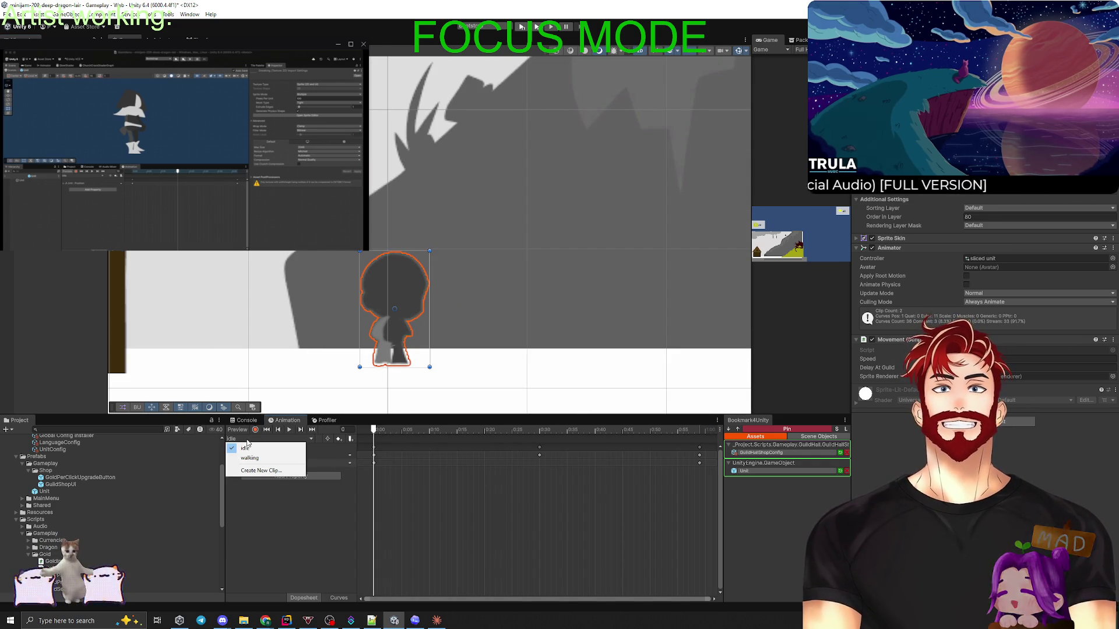
{"action": "left_click", "coordinate": [238, 549]}
{"action": "left_click", "coordinate": [289, 431]}
{"action": "left_click", "coordinate": [255, 440]}
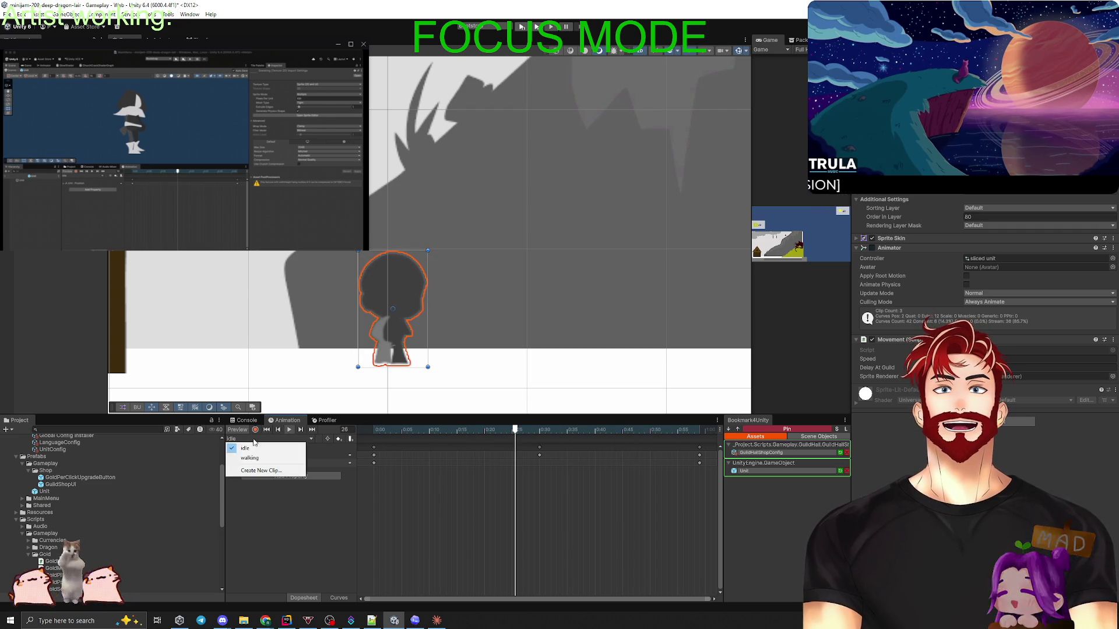
{"action": "left_click", "coordinate": [249, 458]}
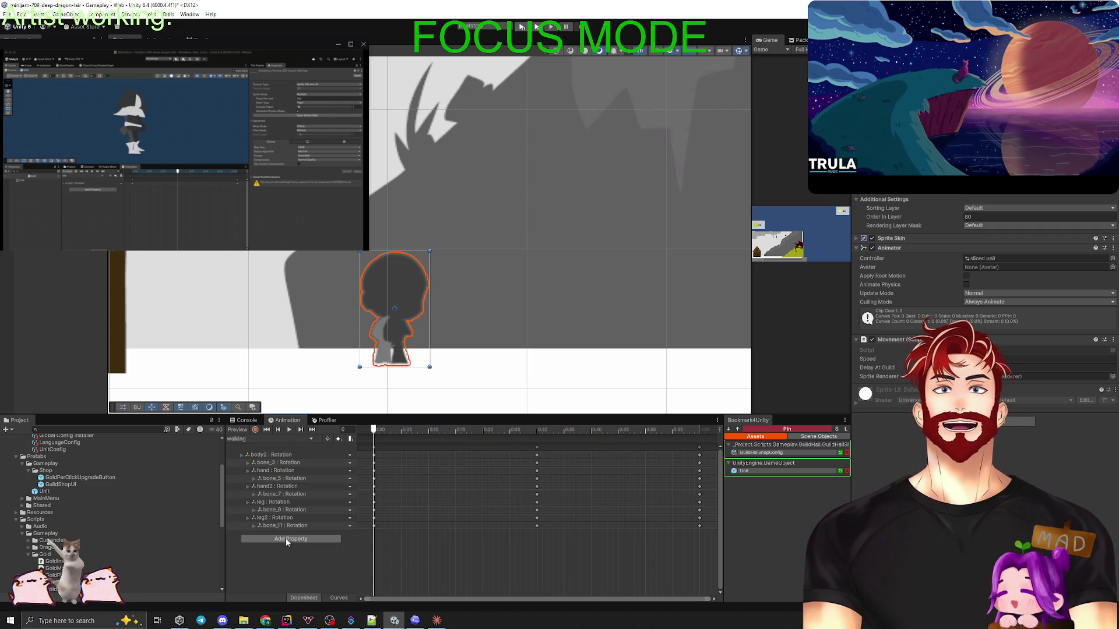
{"action": "left_click", "coordinate": [289, 430]}
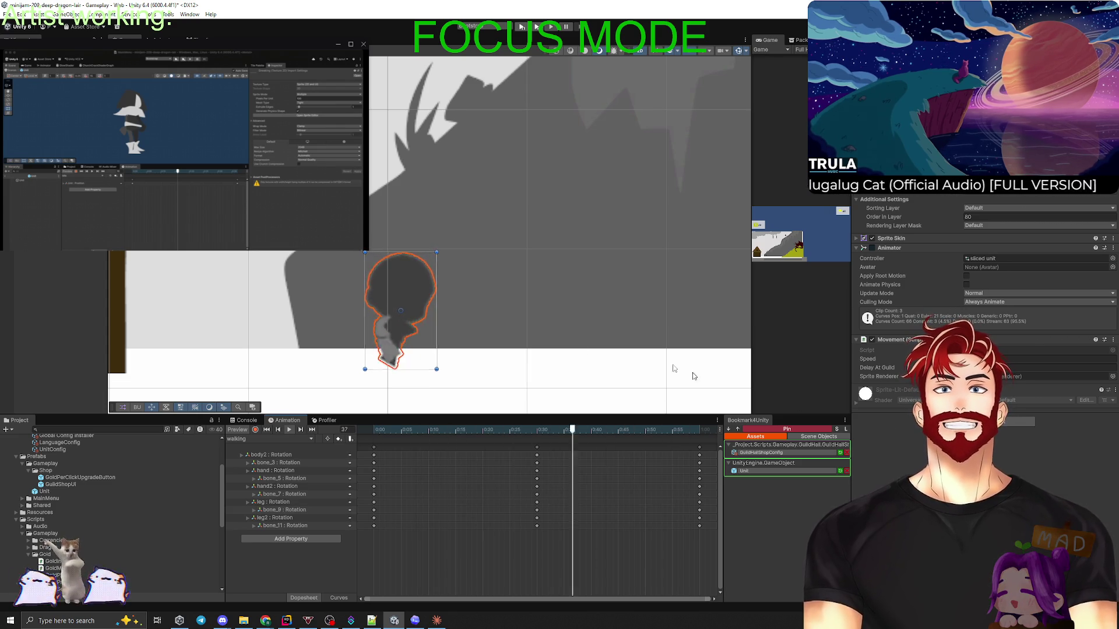
Step: Reselect the walking character with the Move tool and widen the Game view beside the Scene
{"action": "scroll", "coordinate": [717, 384], "scroll_direction": "down", "scroll_amount": 3}
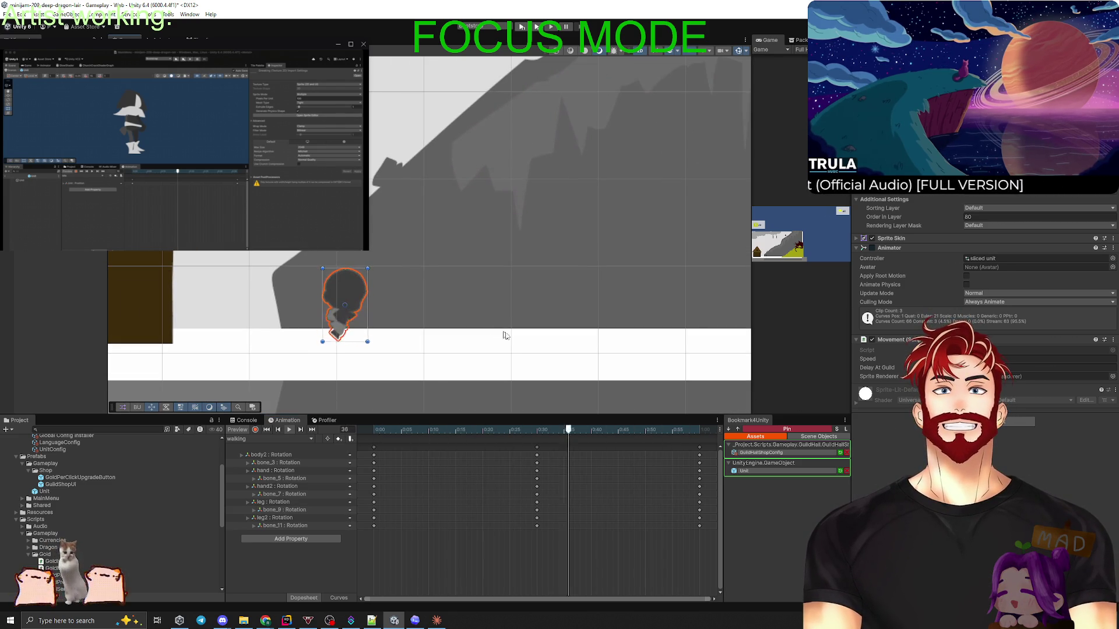
{"action": "scroll", "coordinate": [499, 333], "scroll_direction": "down", "scroll_amount": 3}
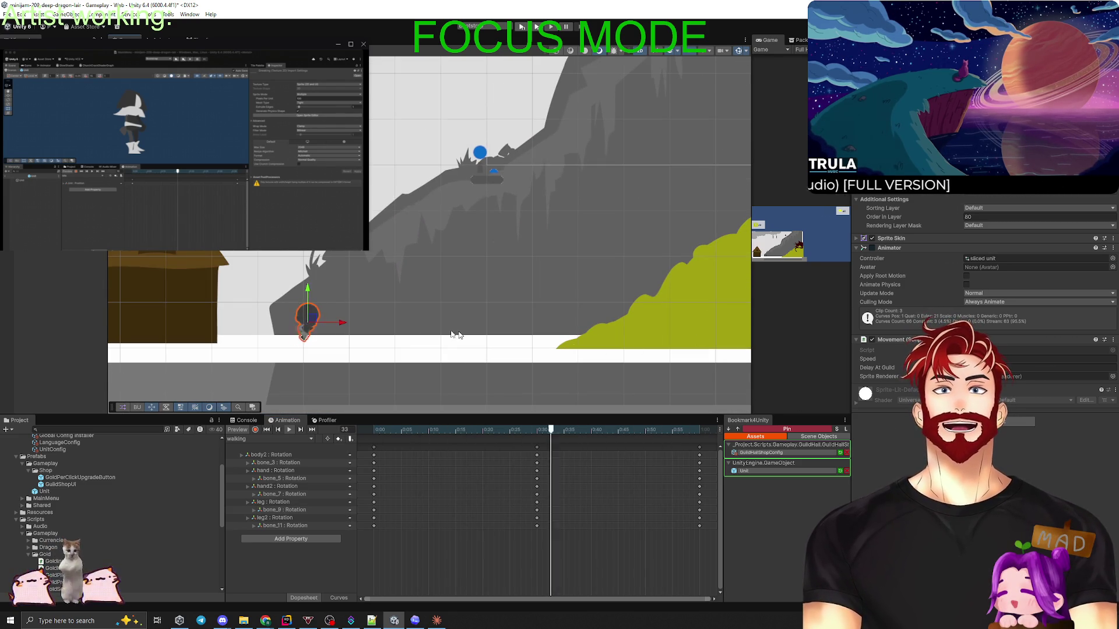
{"action": "key", "text": "w"}
{"action": "left_click", "coordinate": [321, 317]}
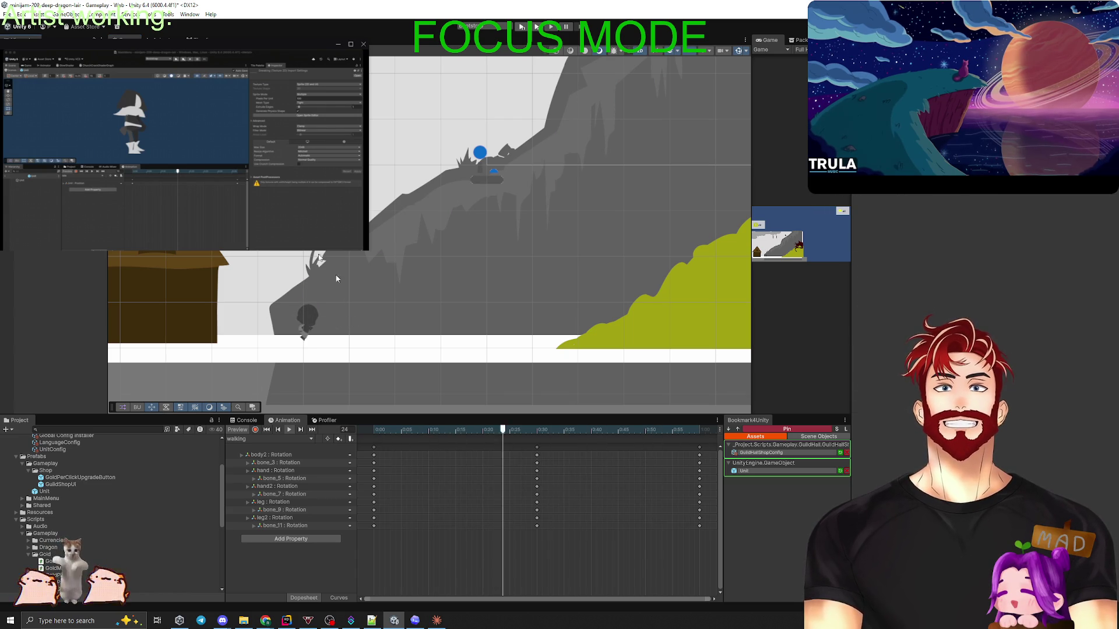
{"action": "left_click", "coordinate": [307, 319]}
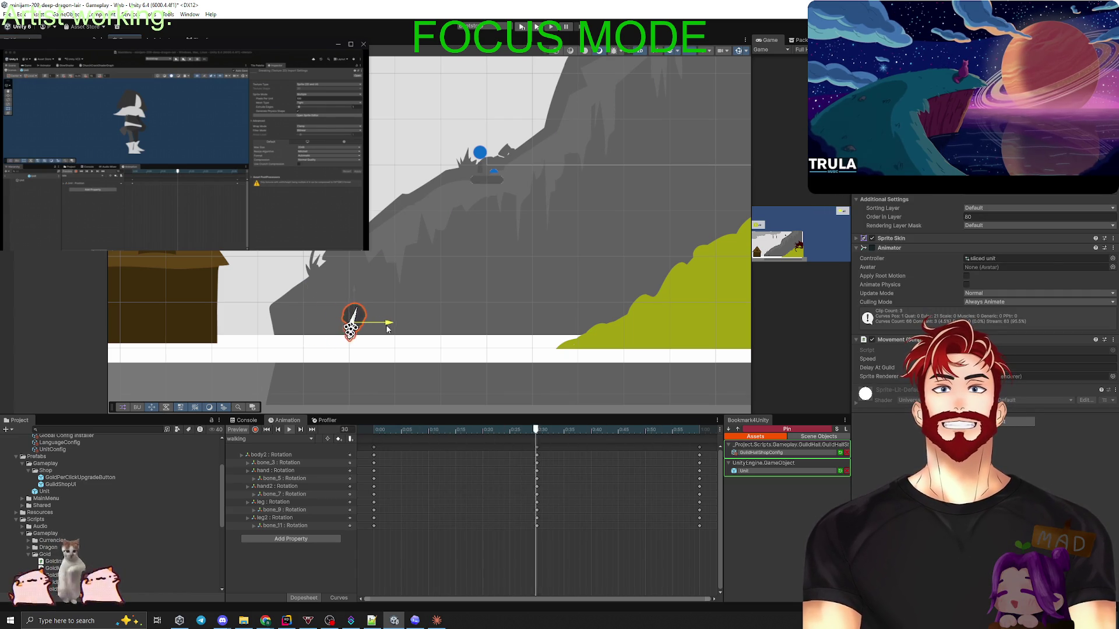
{"action": "mouse_move", "coordinate": [752, 225]}
{"action": "left_mouse_down"}
{"action": "mouse_move", "coordinate": [482, 245]}
{"action": "mouse_move", "coordinate": [272, 286]}
{"action": "left_mouse_up"}
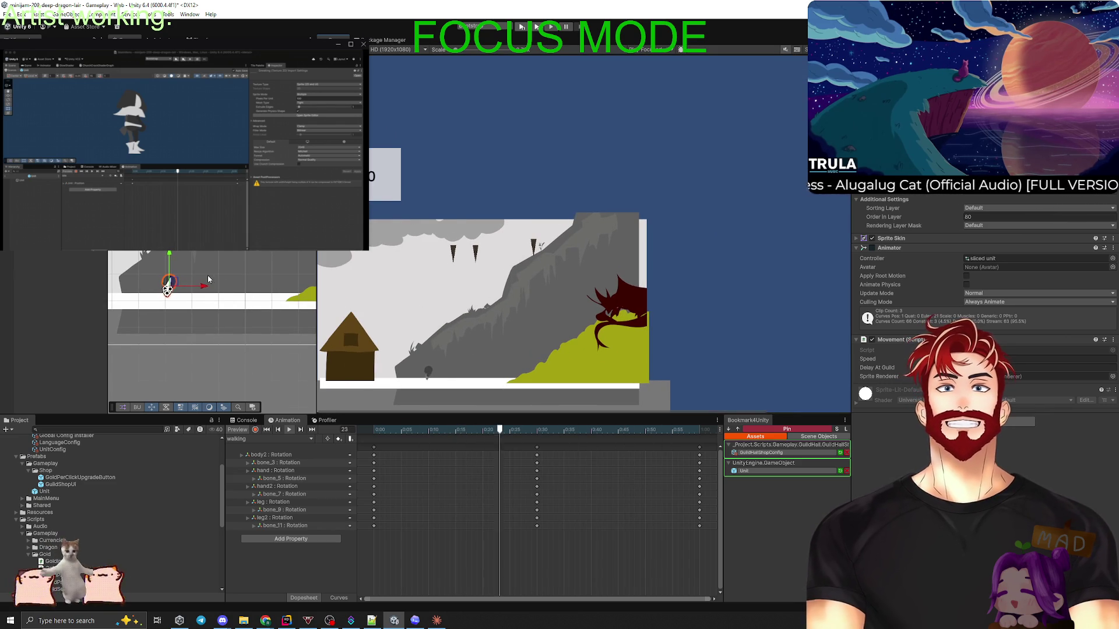
Step: Drag the walking character further right along the cave floor and recentre the level in the Scene view
{"action": "mouse_move", "coordinate": [171, 282]}
{"action": "left_mouse_down"}
{"action": "mouse_move", "coordinate": [307, 286]}
{"action": "mouse_move", "coordinate": [103, 288]}
{"action": "left_mouse_up"}
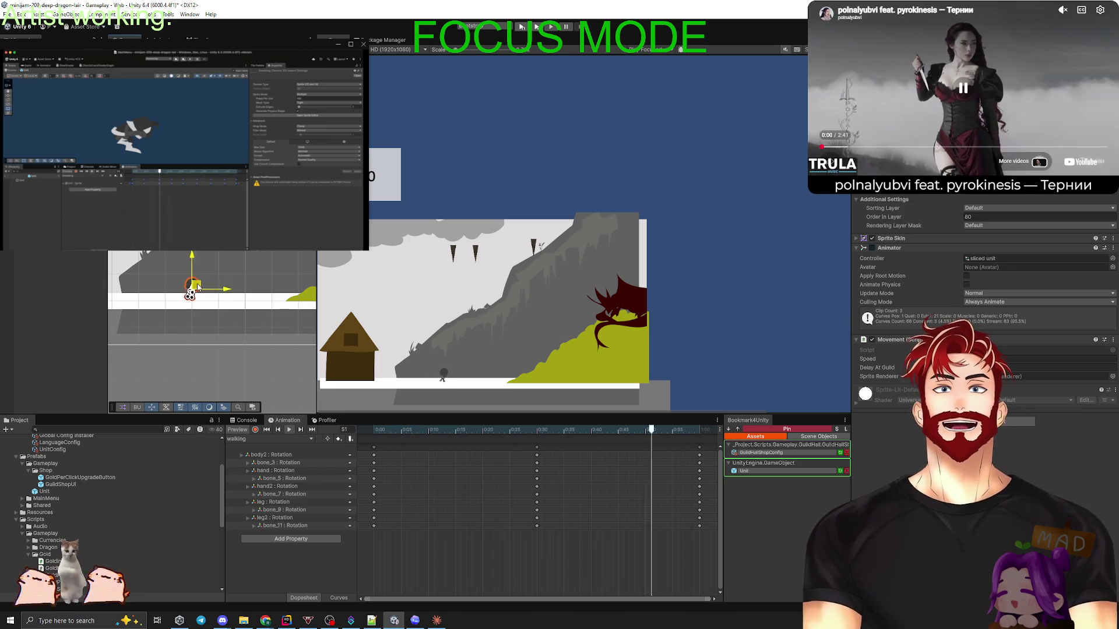
{"action": "mouse_move", "coordinate": [191, 284]}
{"action": "left_mouse_down"}
{"action": "mouse_move", "coordinate": [314, 286]}
{"action": "mouse_move", "coordinate": [140, 285]}
{"action": "left_mouse_up"}
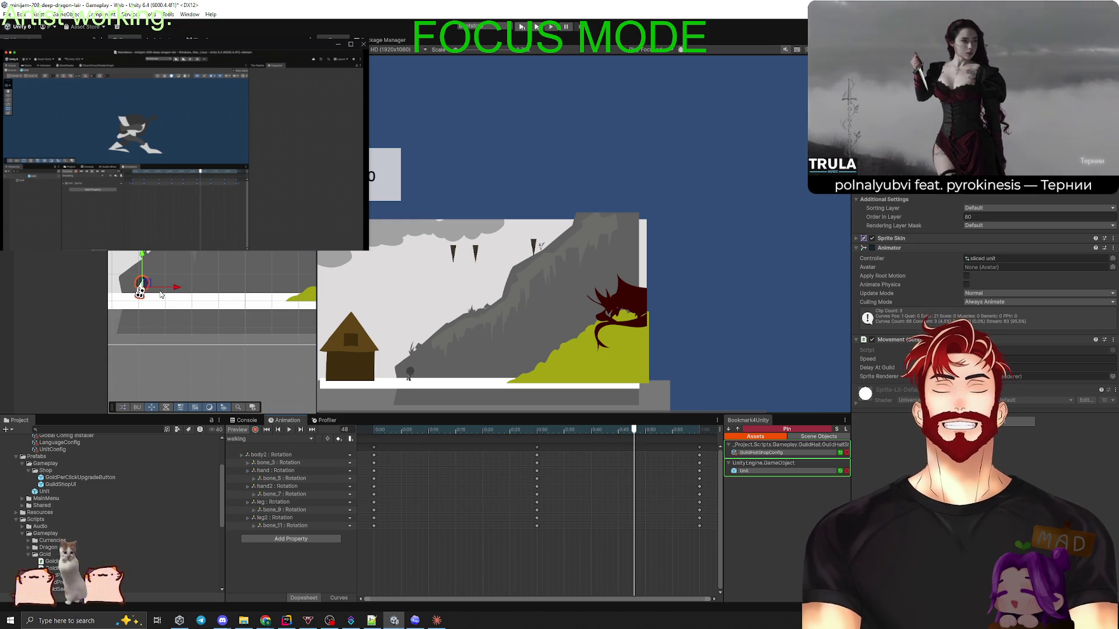
{"action": "scroll", "coordinate": [712, 281], "scroll_direction": "down", "scroll_amount": 3}
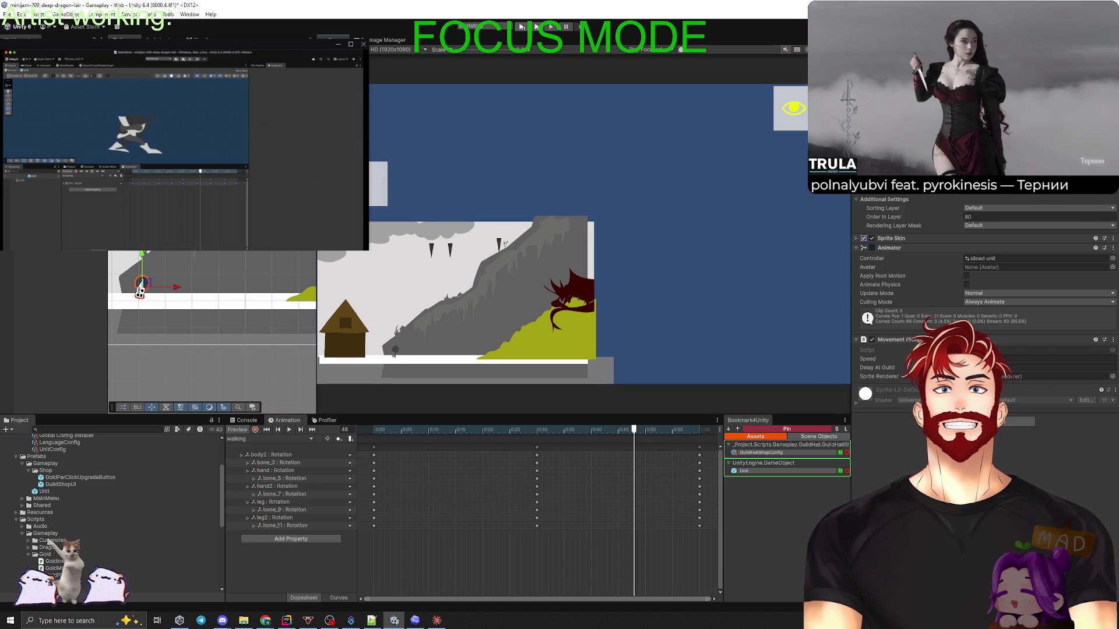
{"action": "scroll", "coordinate": [530, 275], "scroll_direction": "up", "scroll_amount": 3}
{"action": "mouse_move", "coordinate": [530, 275]}
{"action": "left_mouse_down"}
{"action": "mouse_move", "coordinate": [497, 295]}
{"action": "mouse_move", "coordinate": [542, 258]}
{"action": "left_mouse_up"}
{"action": "scroll", "coordinate": [518, 282], "scroll_direction": "down", "scroll_amount": 1}
{"action": "scroll", "coordinate": [518, 284], "scroll_direction": "up", "scroll_amount": 1}
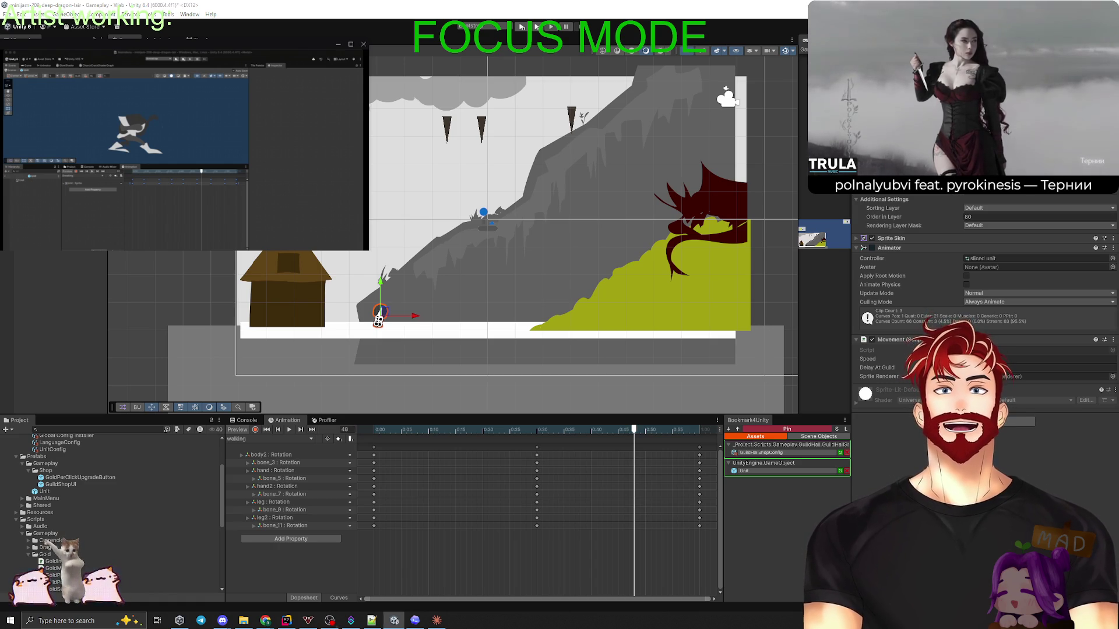
Step: Switch from the Unity editor to OBS Studio to see the stream chat and info
{"action": "key", "text": "alt+Tab"}
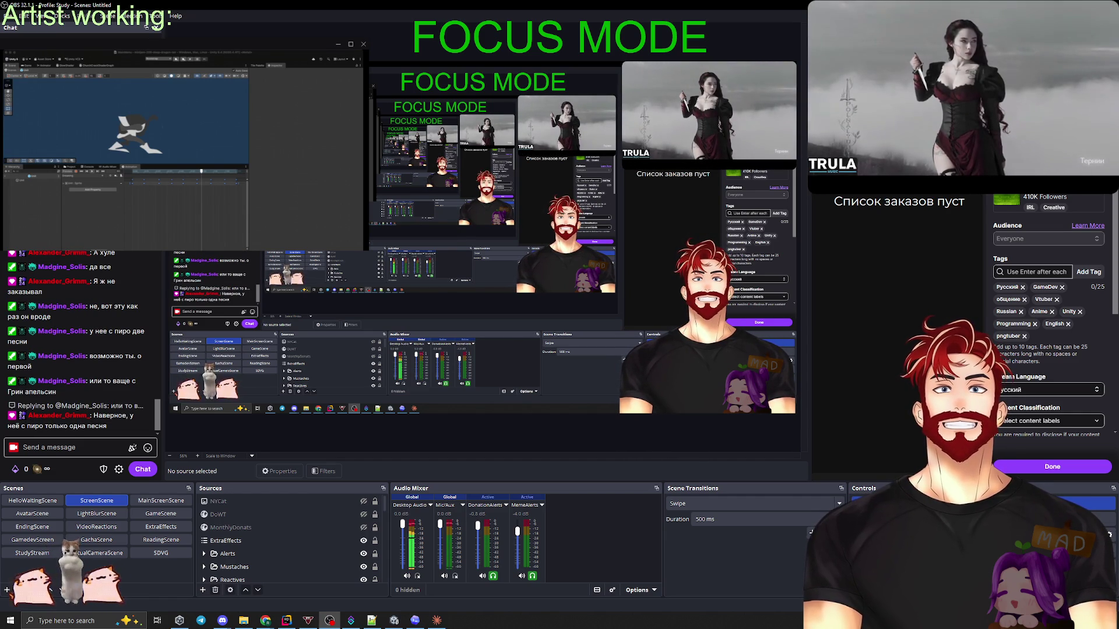
Step: Switch from OBS Studio back to the Unity editor's cave level
{"action": "key", "text": "alt+Tab"}
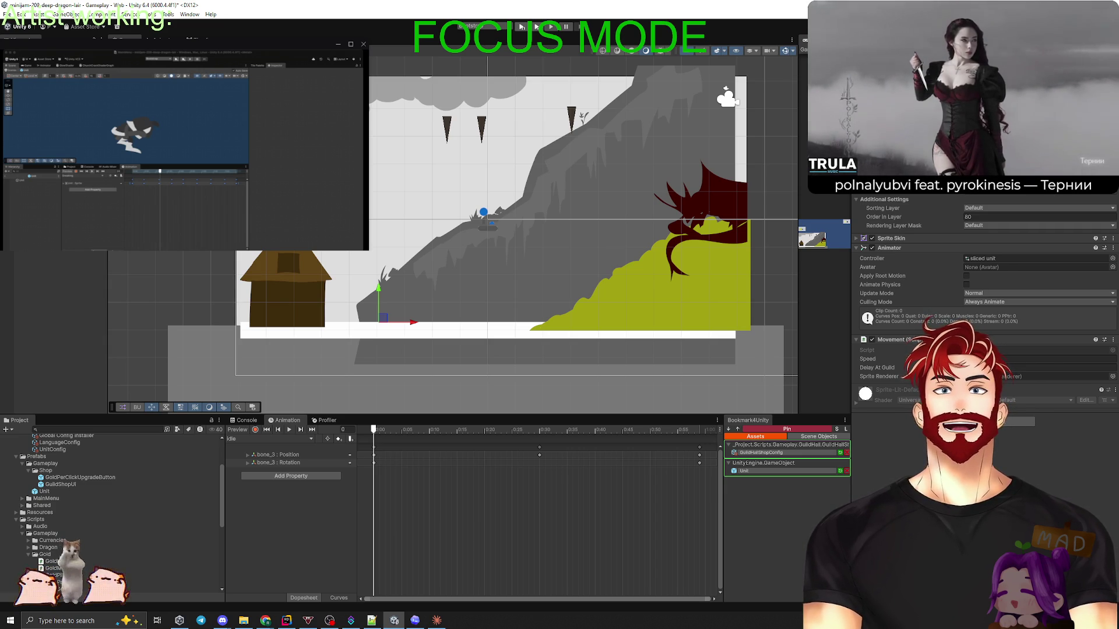
Step: Deselect the unit character in empty space and bring OBS Studio forward
{"action": "left_click", "coordinate": [79, 316]}
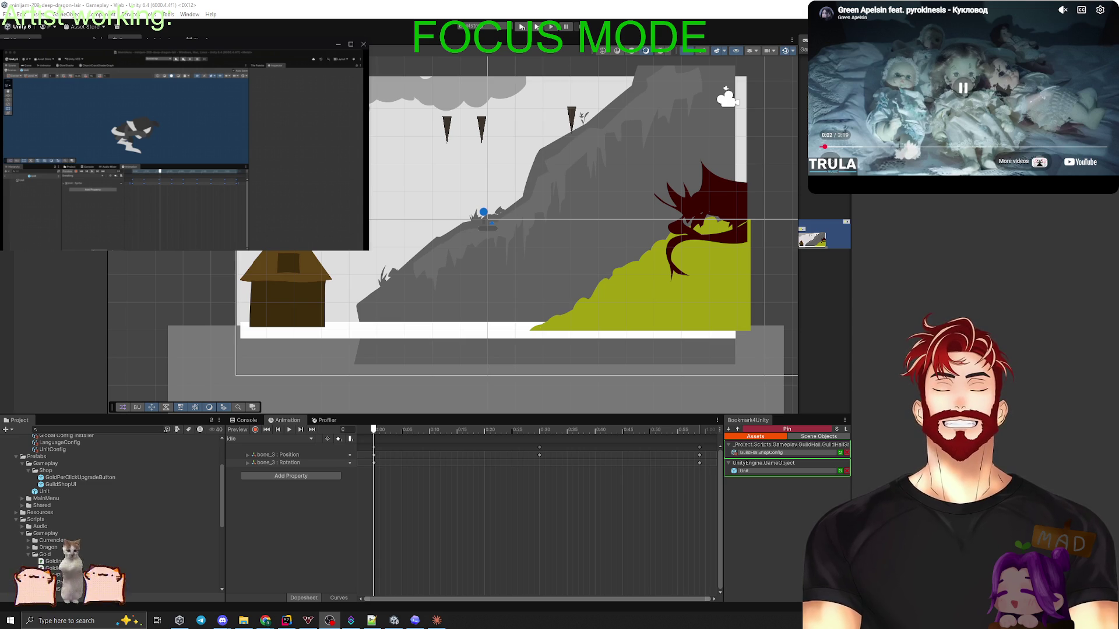
{"action": "key", "text": "alt+Tab"}
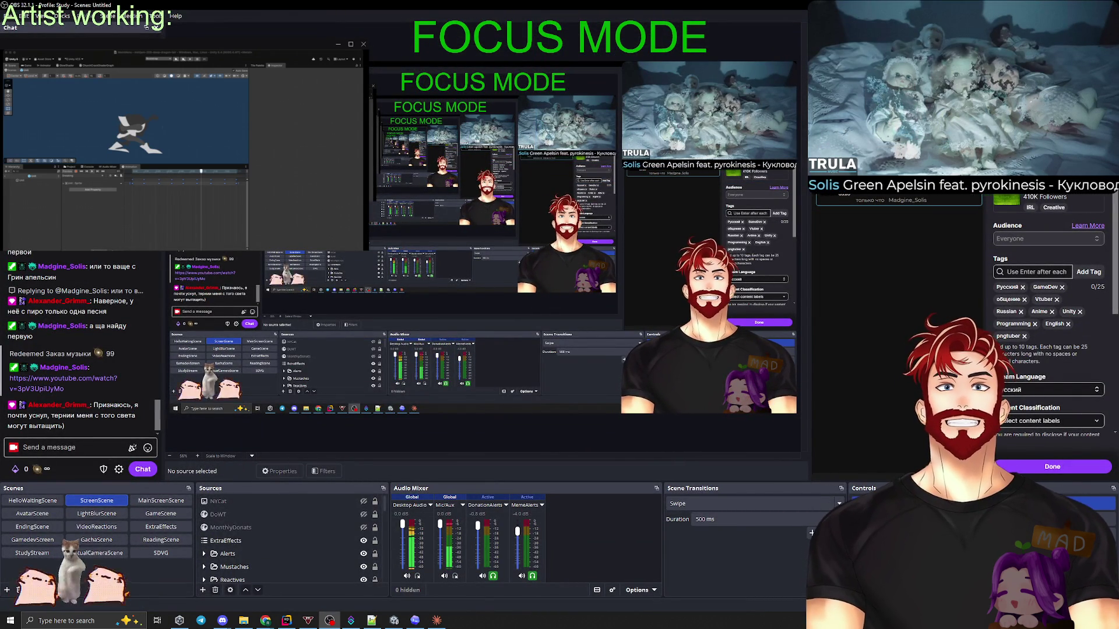
Step: Check the OBS stream window, then return to the Unity editor
{"action": "key", "text": "alt+Tab"}
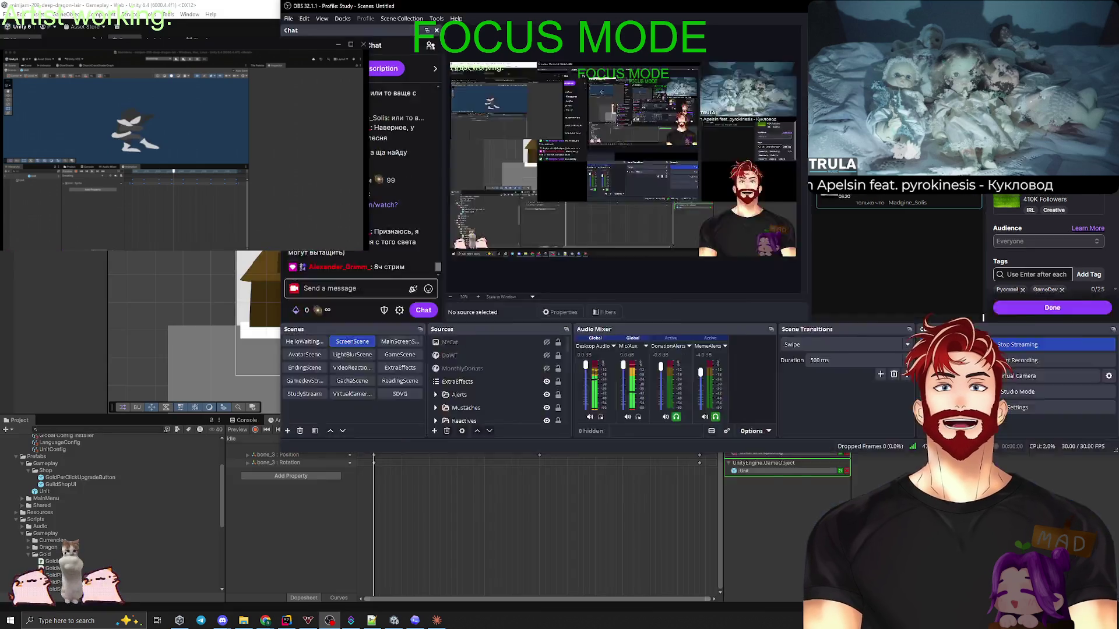
{"action": "key", "text": "alt+Tab"}
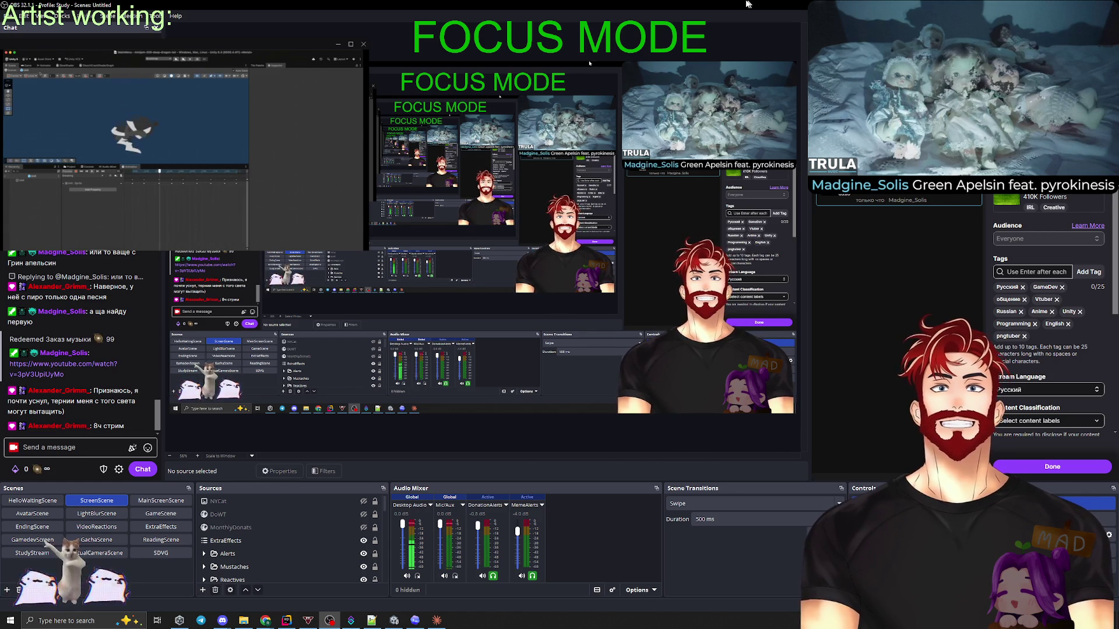
{"action": "key", "text": "alt+Tab"}
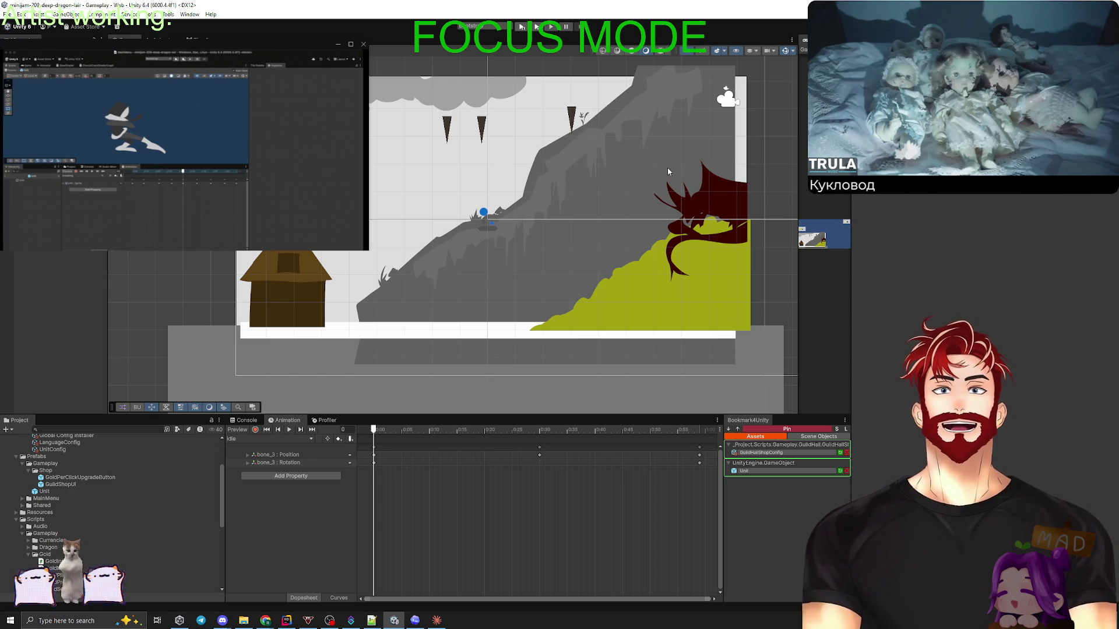
Step: Bring up the Claude app from the taskbar to review the irritation-bar plan
{"action": "left_click", "coordinate": [436, 620]}
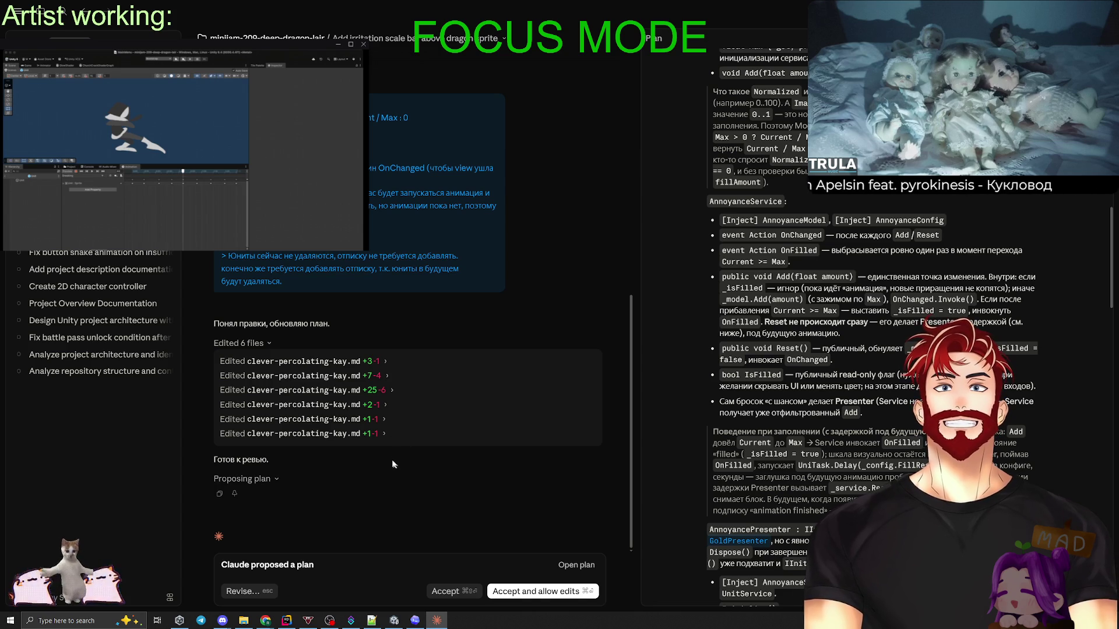
{"action": "scroll", "coordinate": [709, 396], "scroll_direction": "down", "scroll_amount": 15}
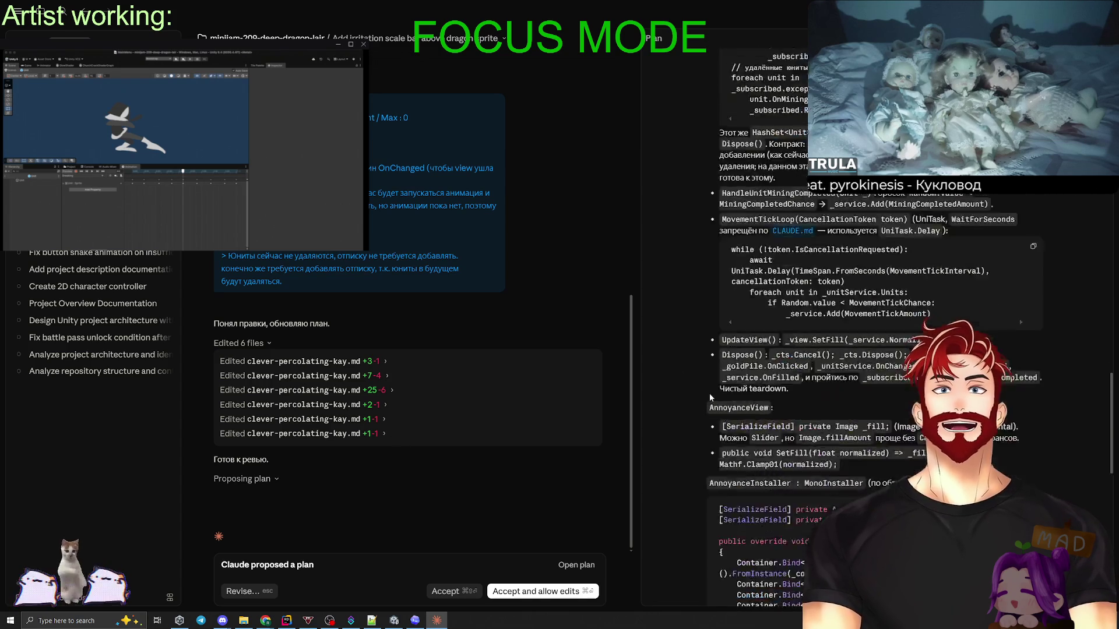
{"action": "scroll", "coordinate": [714, 396], "scroll_direction": "down", "scroll_amount": 1}
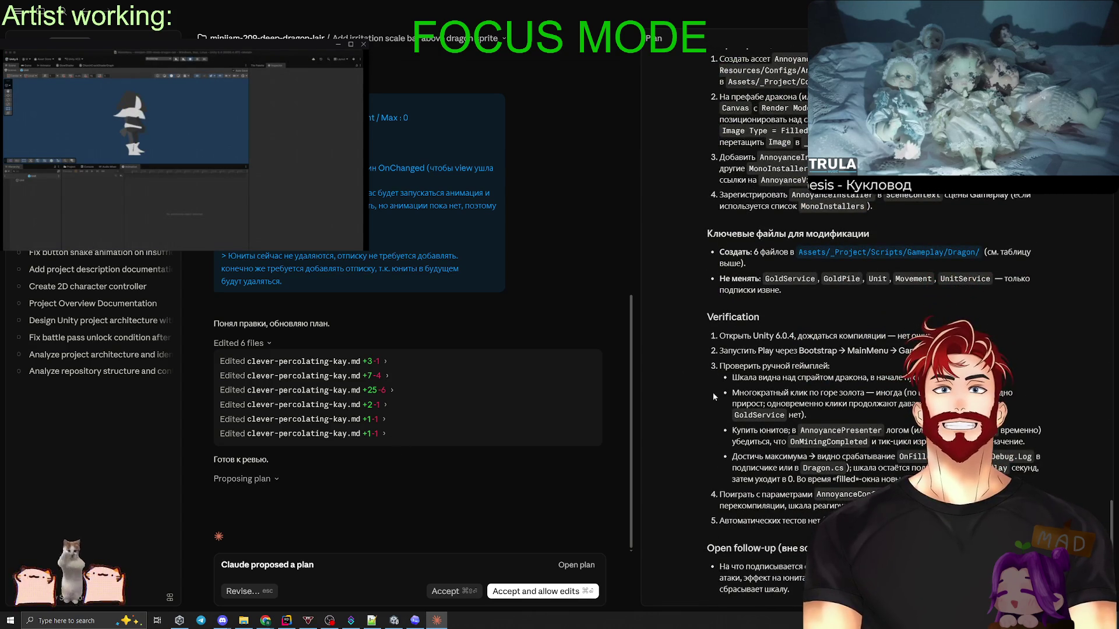
{"action": "scroll", "coordinate": [714, 397], "scroll_direction": "up", "scroll_amount": 5}
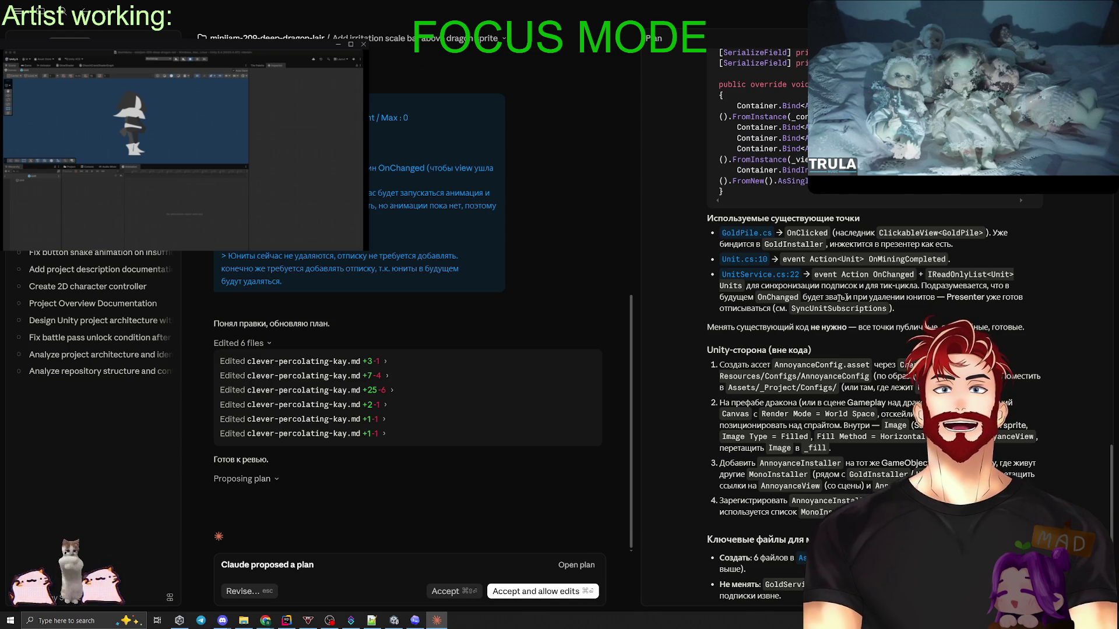
{"action": "scroll", "coordinate": [801, 301], "scroll_direction": "down", "scroll_amount": 5}
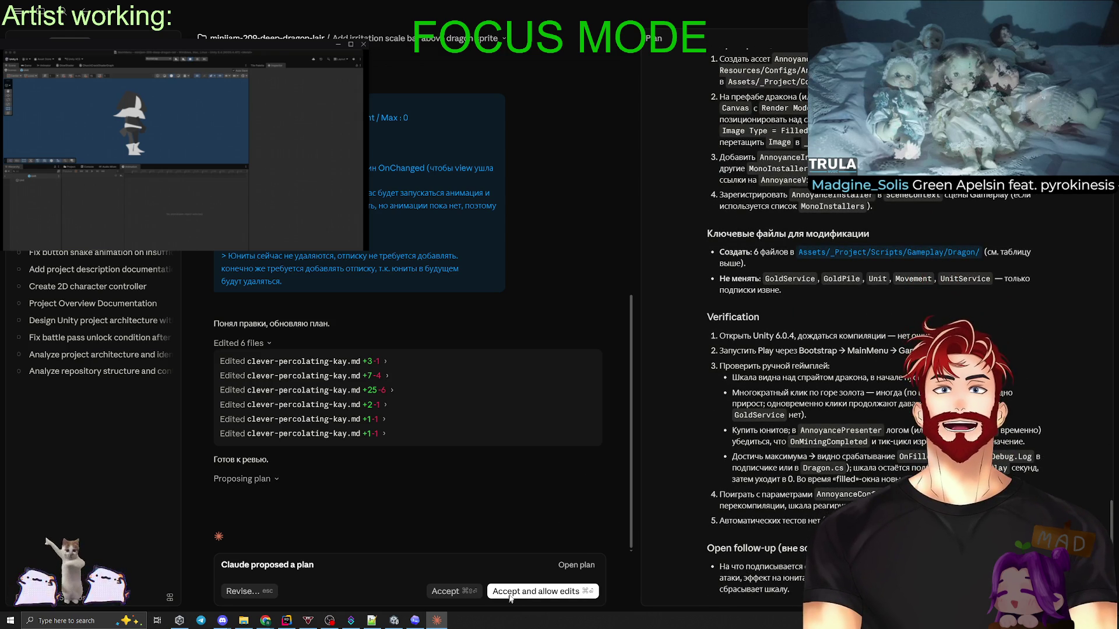
{"action": "left_click", "coordinate": [512, 593]}
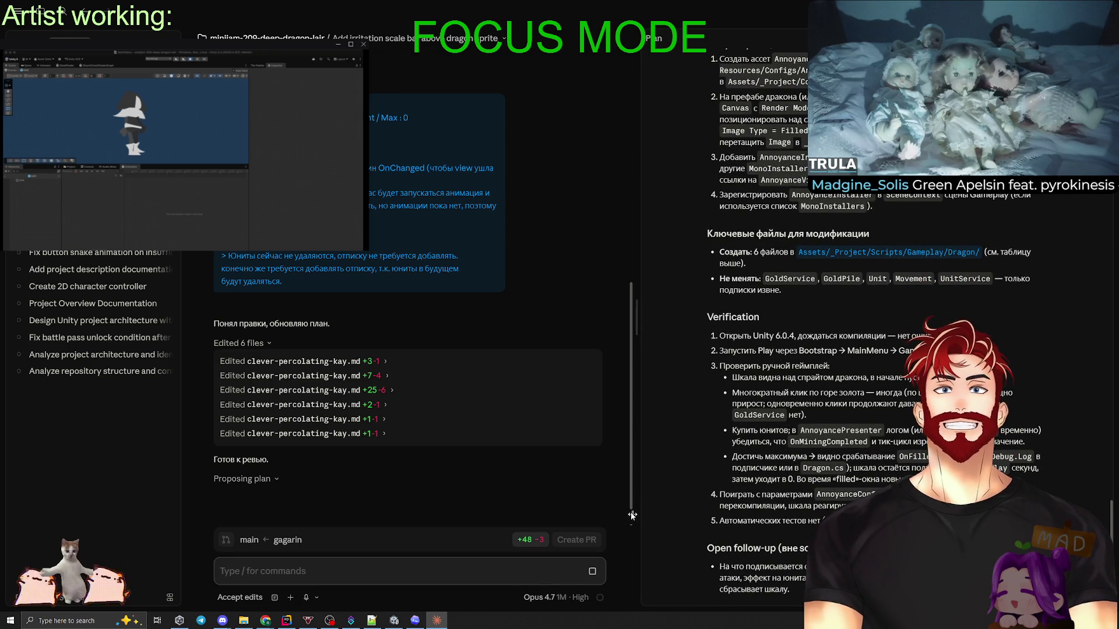
Step: Switch from Claude Code back to the Unity editor's cave level
{"action": "key", "text": "alt+Tab"}
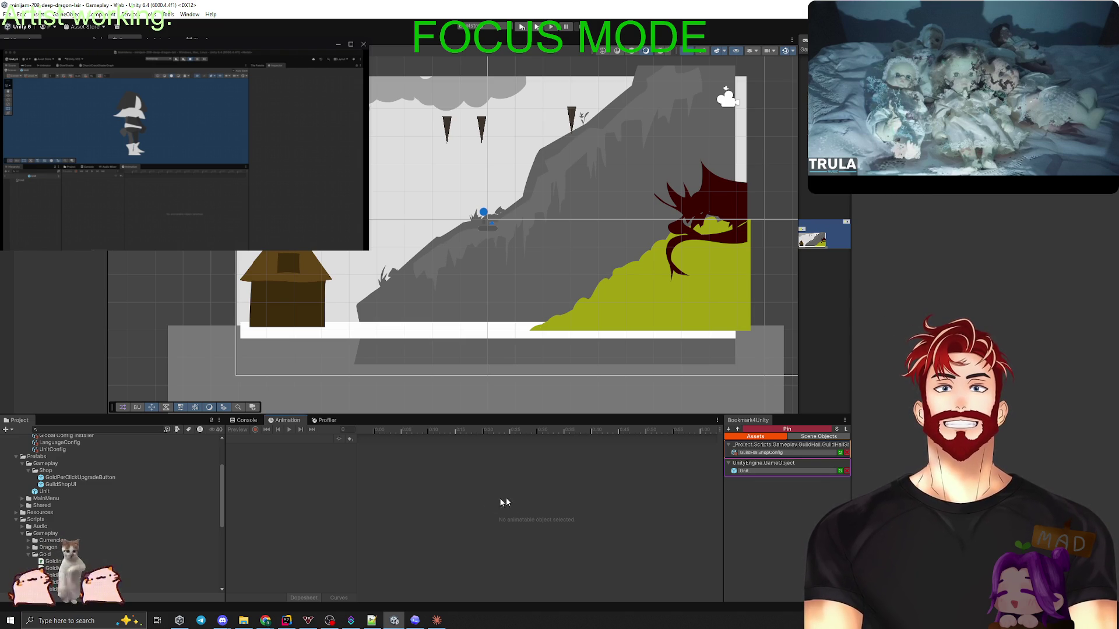
Step: Bring the Claude desktop app to the front from the taskbar
{"action": "left_click", "coordinate": [436, 620]}
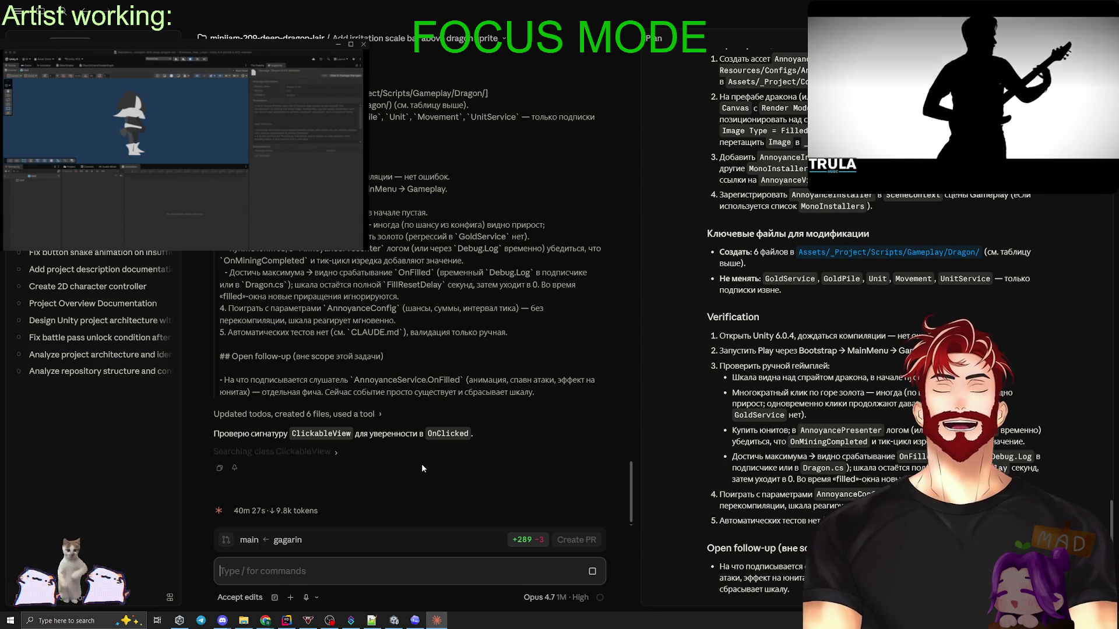
Step: Scroll up to the approved 'Proposed plan' and collapse it to expose the summary
{"action": "scroll", "coordinate": [321, 371], "scroll_direction": "up", "scroll_amount": 10}
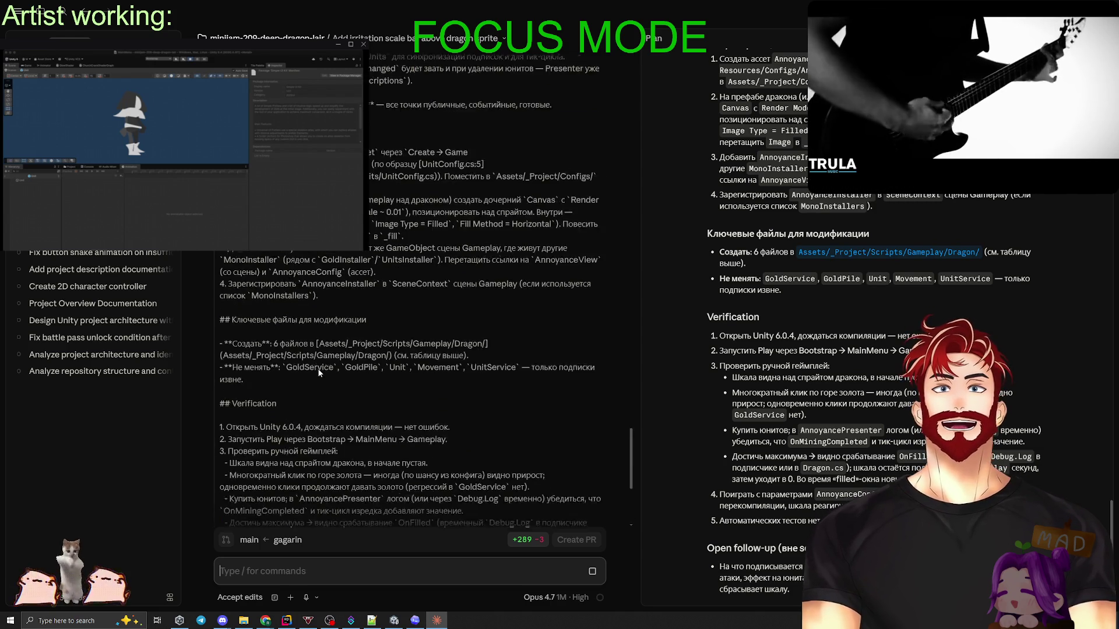
{"action": "scroll", "coordinate": [324, 373], "scroll_direction": "up", "scroll_amount": 10}
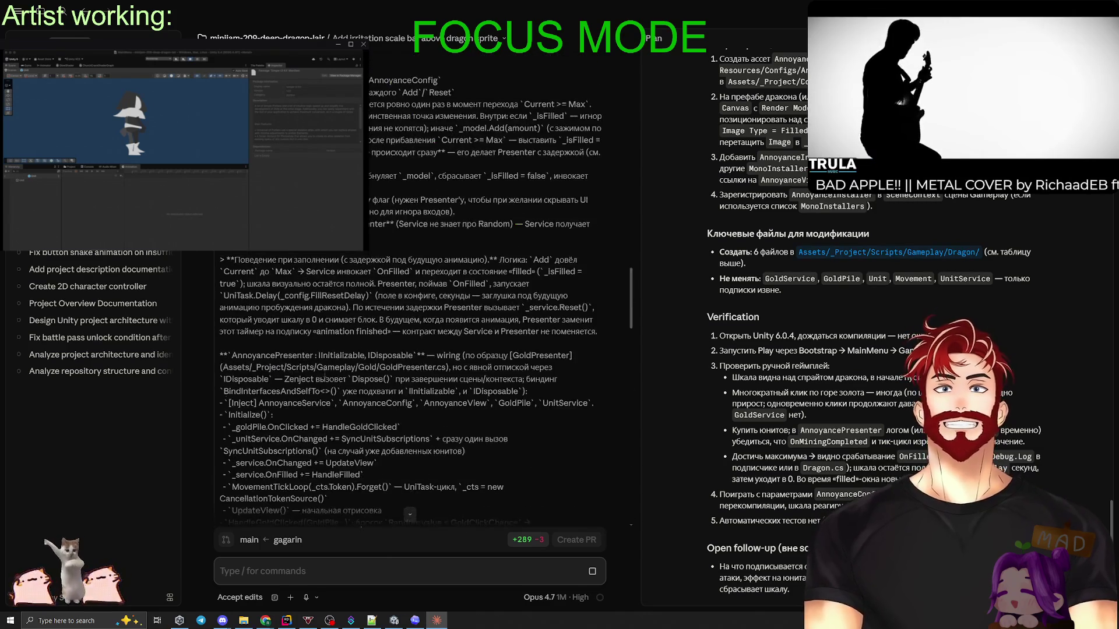
{"action": "scroll", "coordinate": [325, 376], "scroll_direction": "up", "scroll_amount": 10}
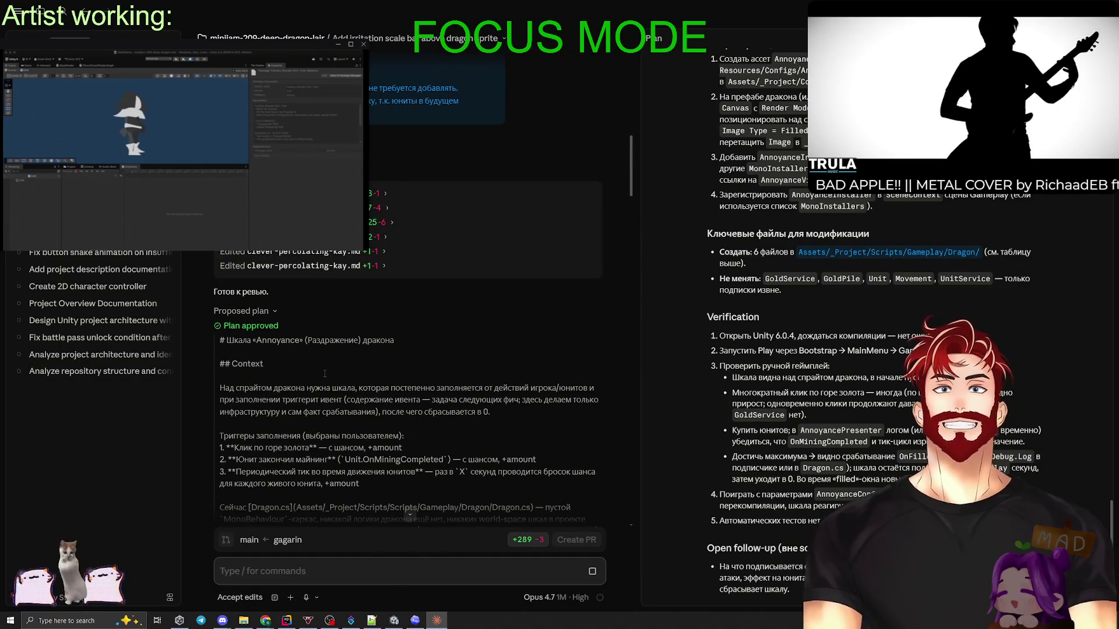
{"action": "left_click", "coordinate": [275, 313]}
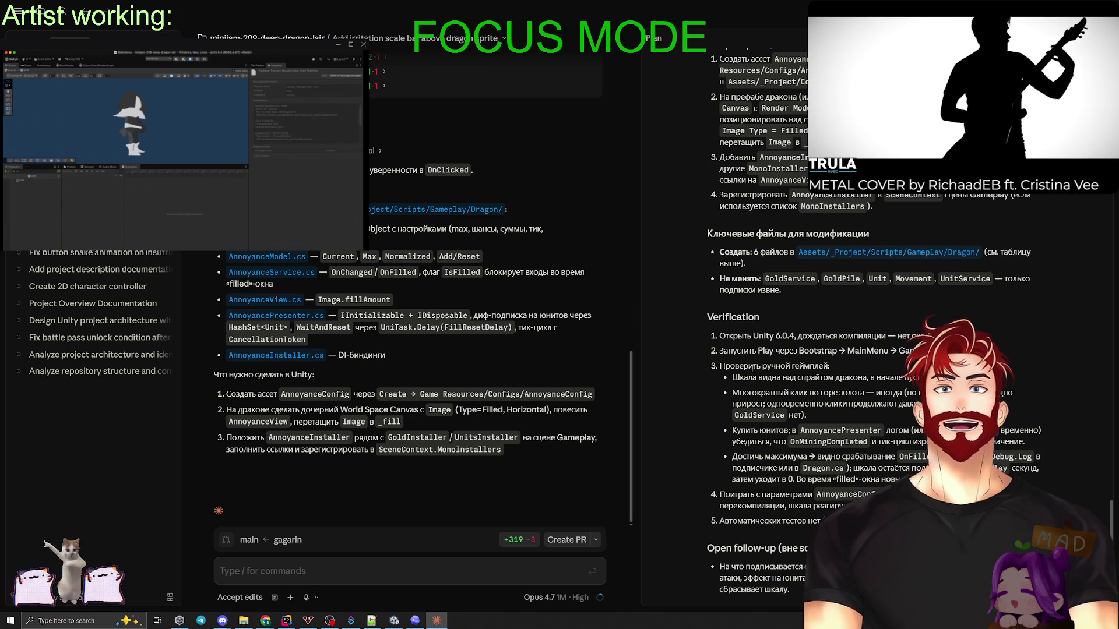
Step: Highlight the plan's 'Unity-сторона' setup steps in Claude Code, then return to the Unity editor
{"action": "scroll", "coordinate": [869, 263], "scroll_direction": "up", "scroll_amount": 2}
{"action": "scroll", "coordinate": [751, 351], "scroll_direction": "up", "scroll_amount": 3}
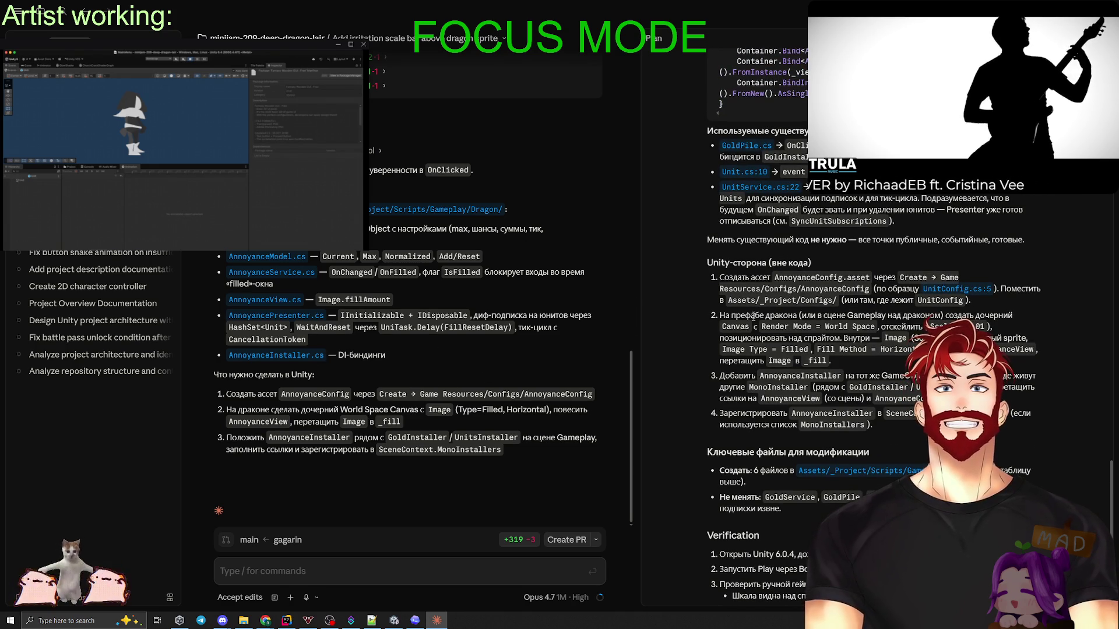
{"action": "scroll", "coordinate": [755, 313], "scroll_direction": "up", "scroll_amount": 2}
{"action": "scroll", "coordinate": [755, 313], "scroll_direction": "down", "scroll_amount": 2}
{"action": "mouse_move", "coordinate": [706, 262]}
{"action": "left_mouse_down"}
{"action": "mouse_move", "coordinate": [811, 267]}
{"action": "mouse_move", "coordinate": [874, 365]}
{"action": "mouse_move", "coordinate": [884, 426]}
{"action": "left_mouse_up"}
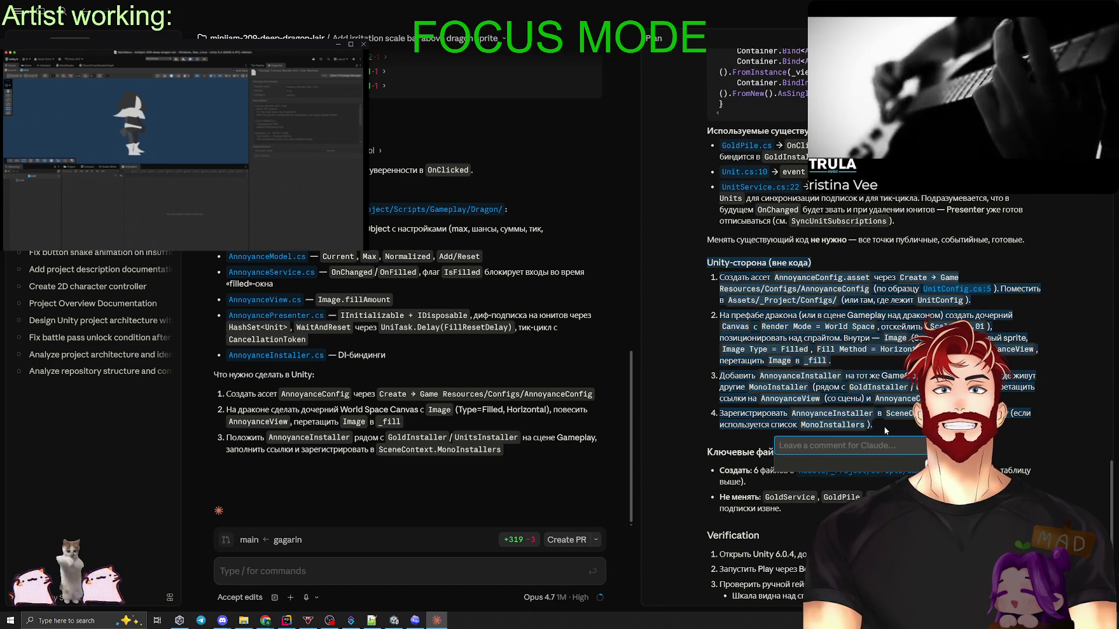
{"action": "left_click", "coordinate": [883, 426]}
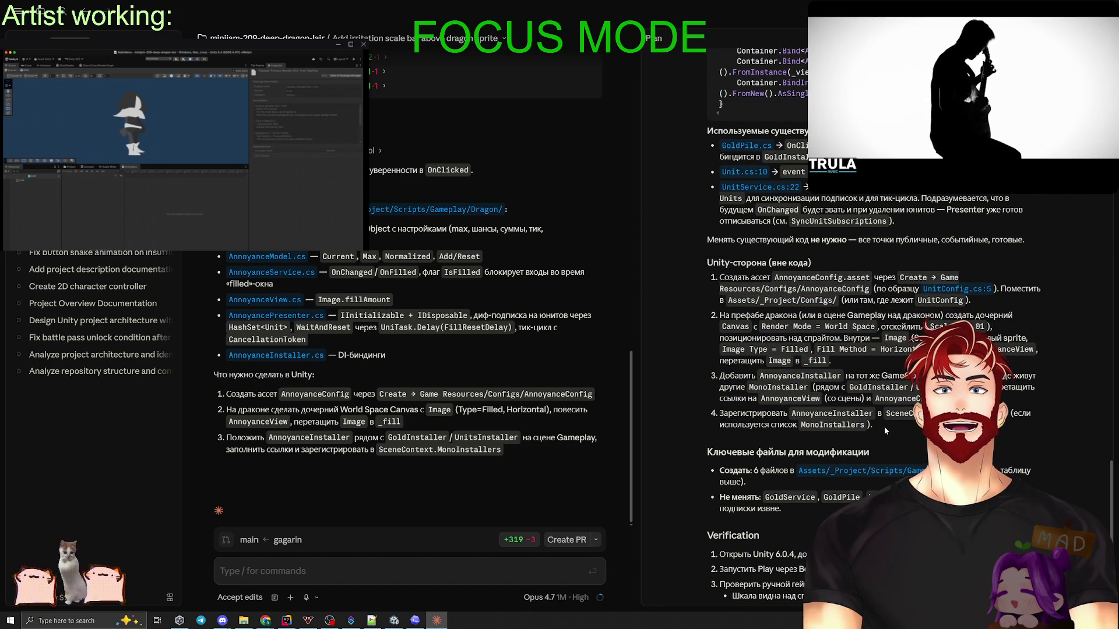
{"action": "key", "text": "alt+Tab"}
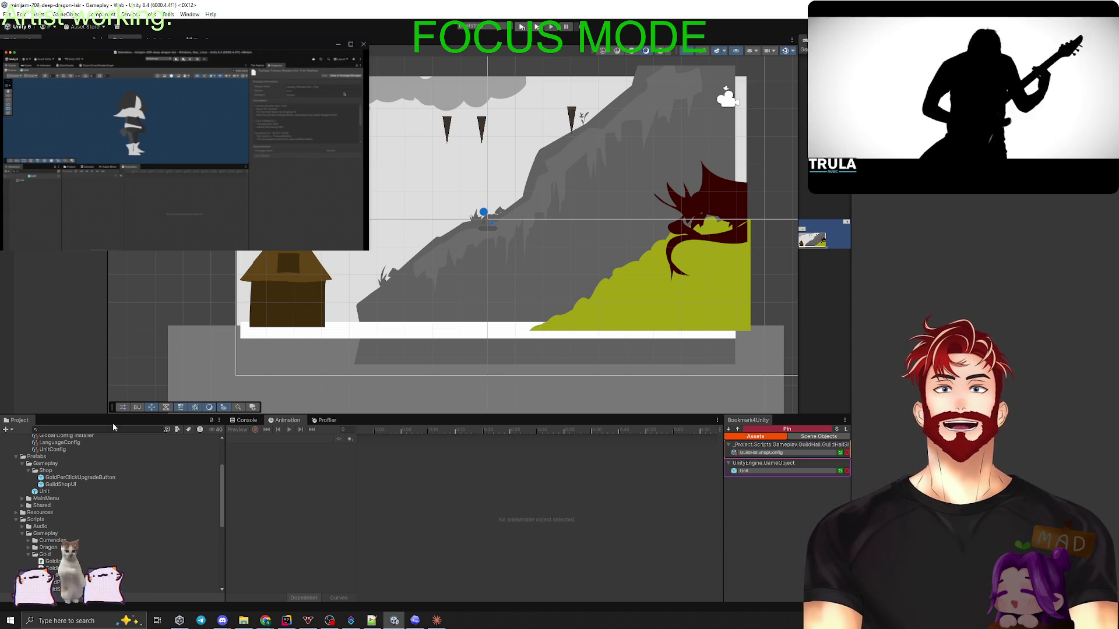
Step: Create an asset named AnnoyanceConfig in Data/Config beside LanguageConfig and UnitConfig
{"action": "scroll", "coordinate": [81, 457], "scroll_direction": "up", "scroll_amount": 3}
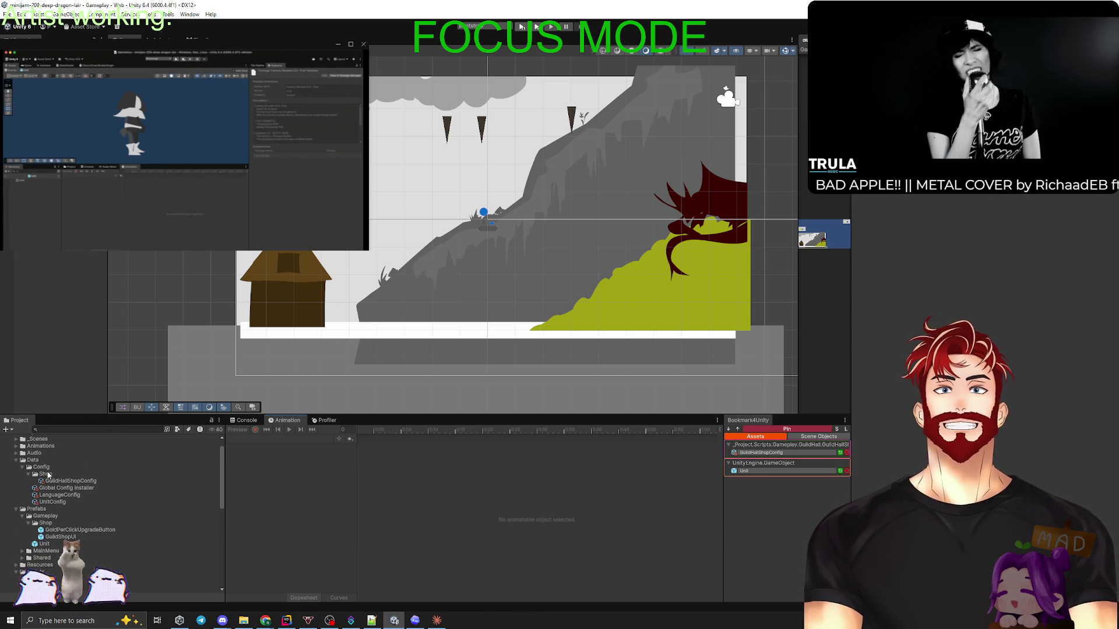
{"action": "left_click", "coordinate": [28, 475]}
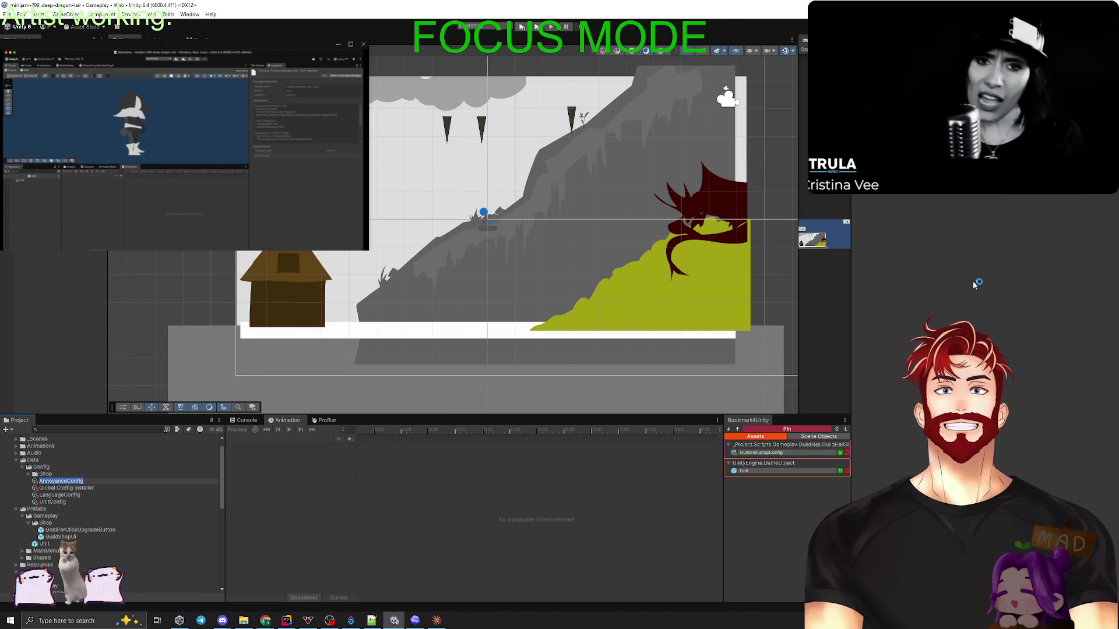
{"action": "key", "text": "Return"}
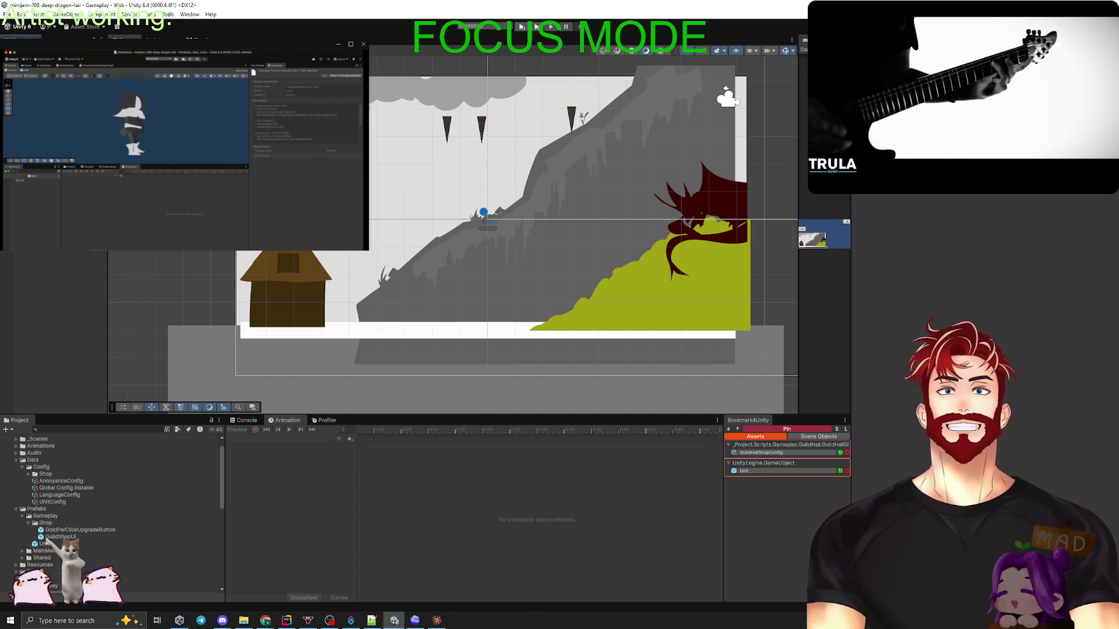
{"action": "key", "text": "super+Tab"}
{"action": "left_click", "coordinate": [282, 370]}
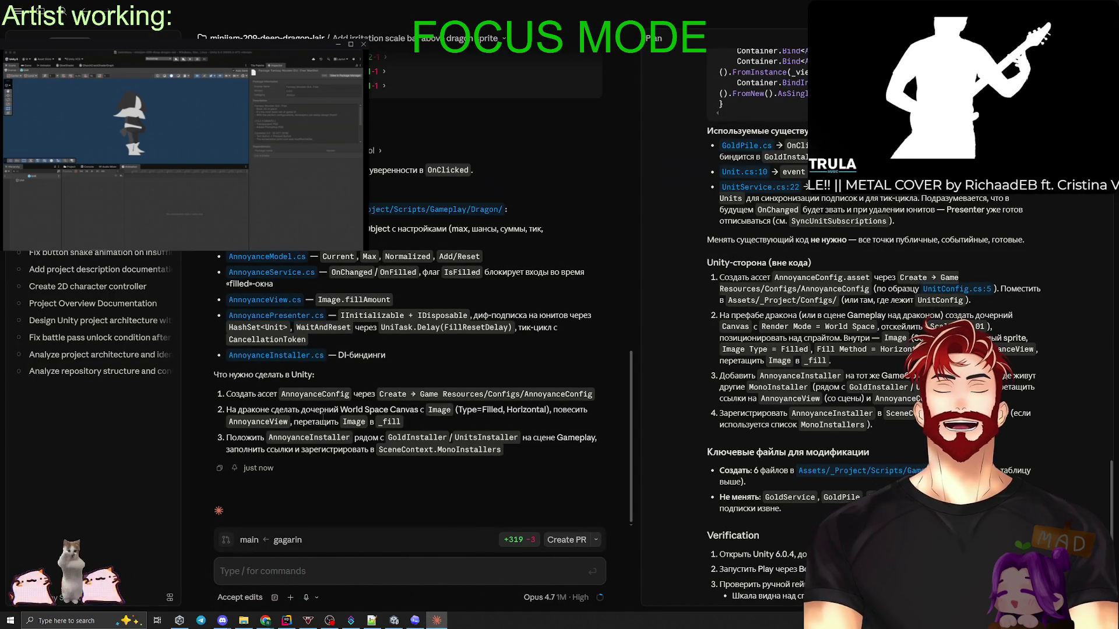
{"action": "key", "text": "alt+Tab"}
{"action": "key", "text": "alt+Tab"}
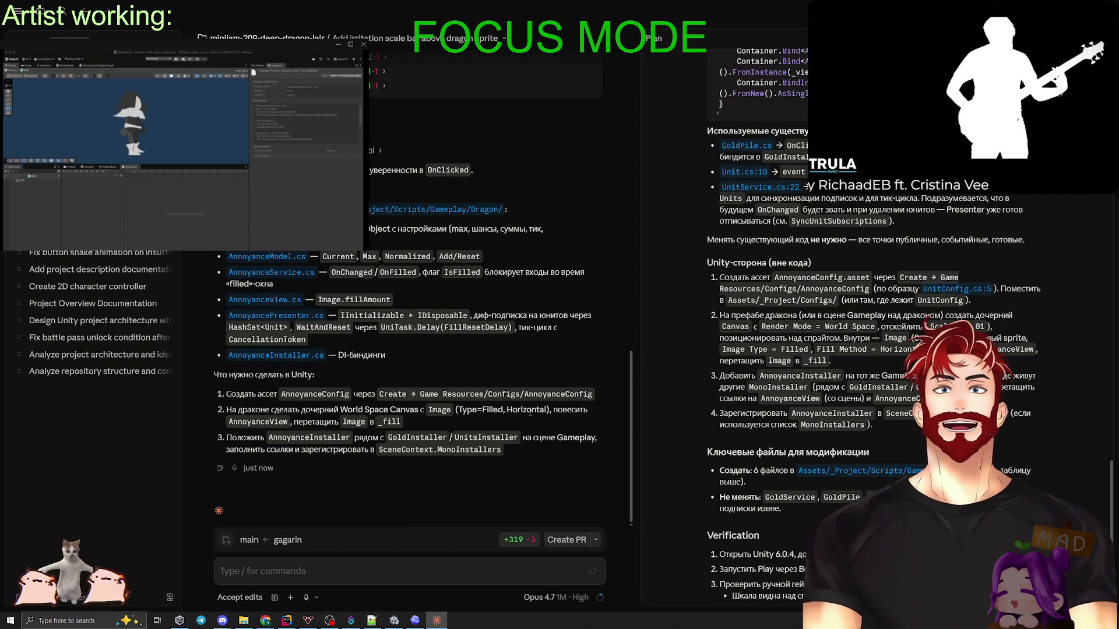
{"action": "key", "text": "alt+Tab"}
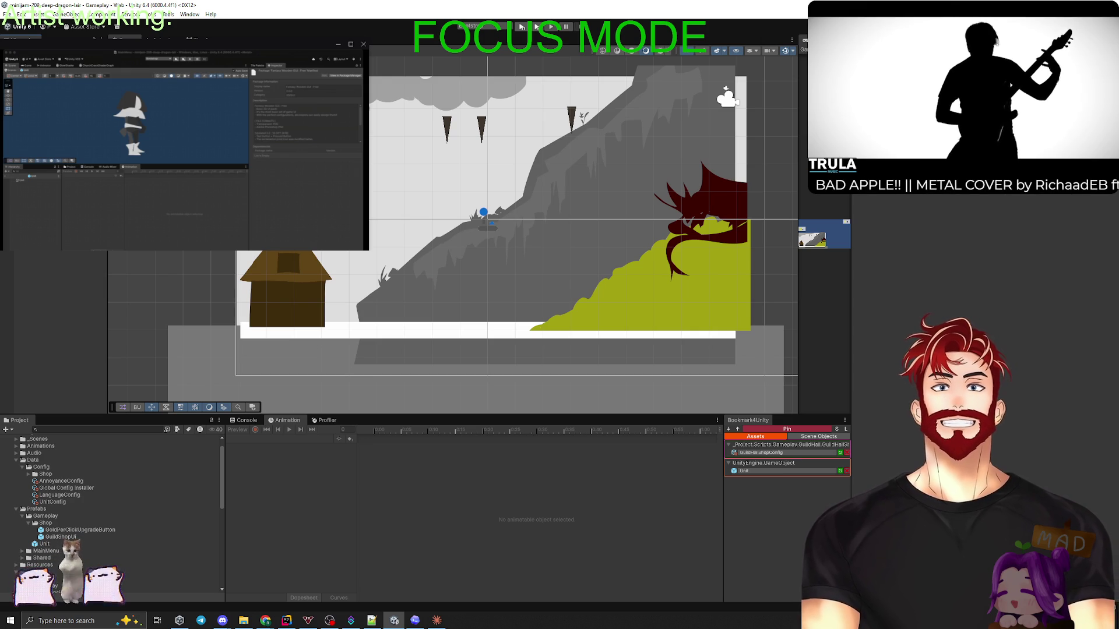
{"action": "left_click", "coordinate": [705, 215]}
Step: Create a Canvas under the Dragon and set its Render Mode to World Space
{"action": "key", "text": "f"}
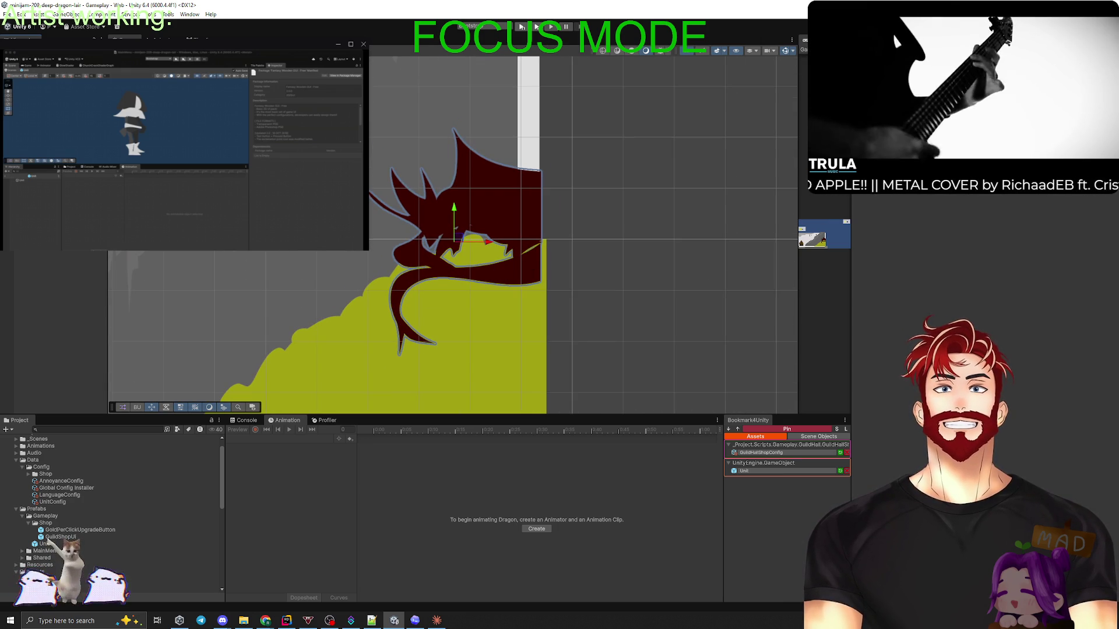
{"action": "right_click", "coordinate": [58, 252]}
{"action": "mouse_move", "coordinate": [102, 382]}
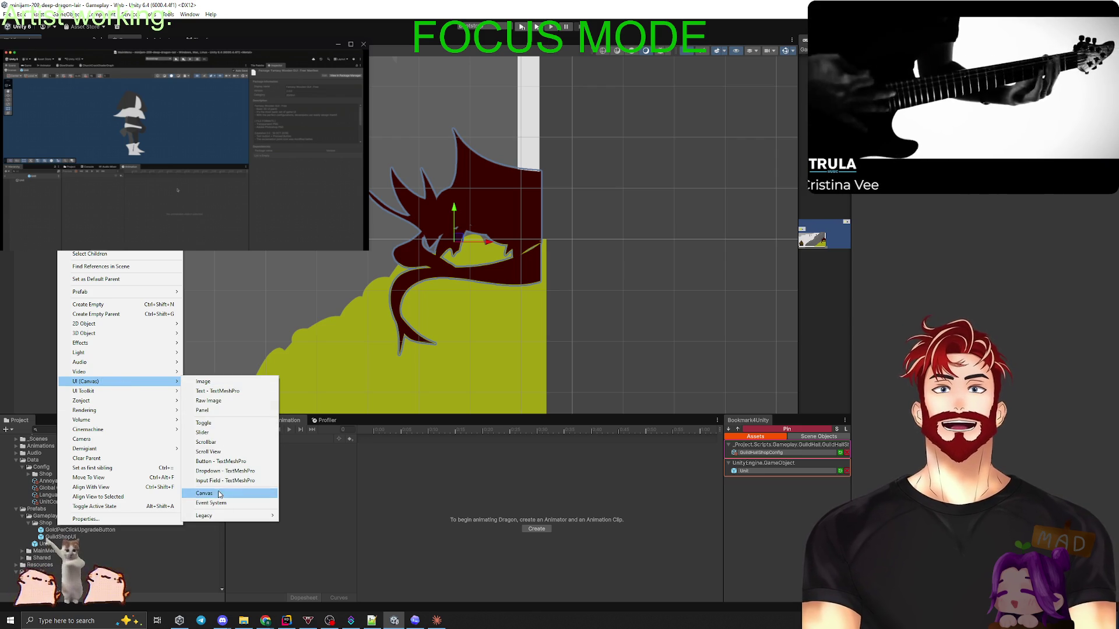
{"action": "left_click", "coordinate": [207, 493]}
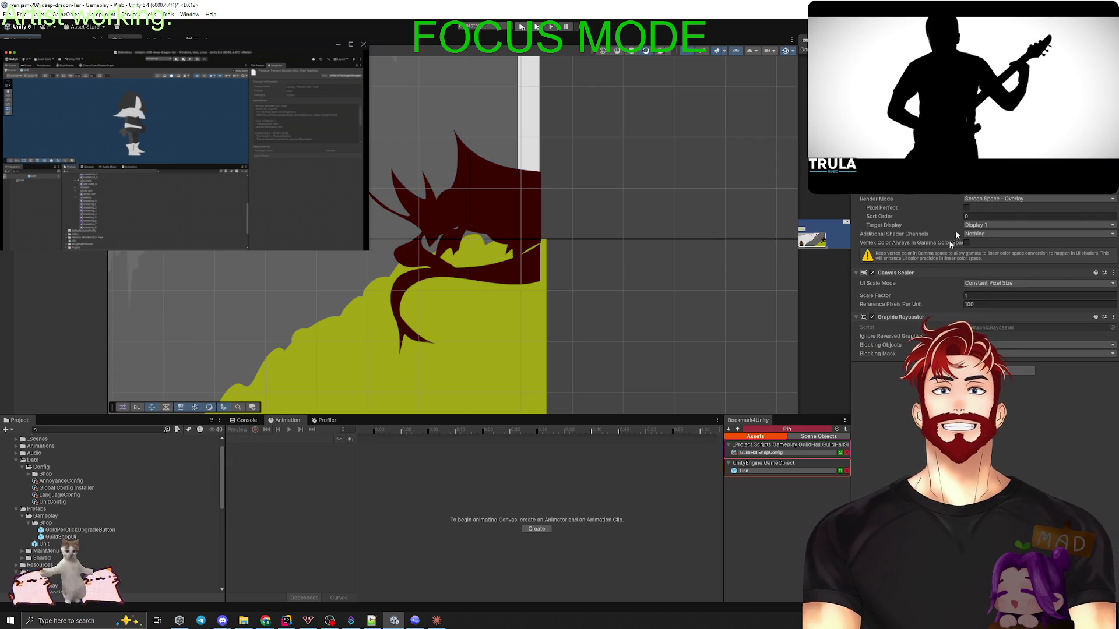
{"action": "left_click", "coordinate": [997, 283]}
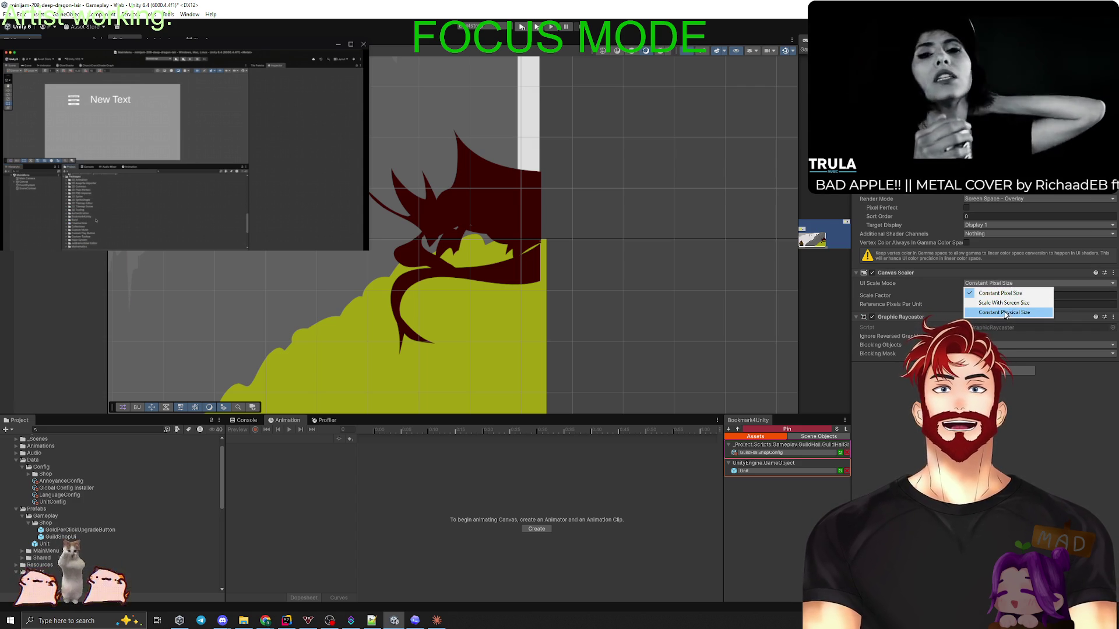
{"action": "left_click", "coordinate": [998, 293]}
{"action": "left_click", "coordinate": [1007, 200]}
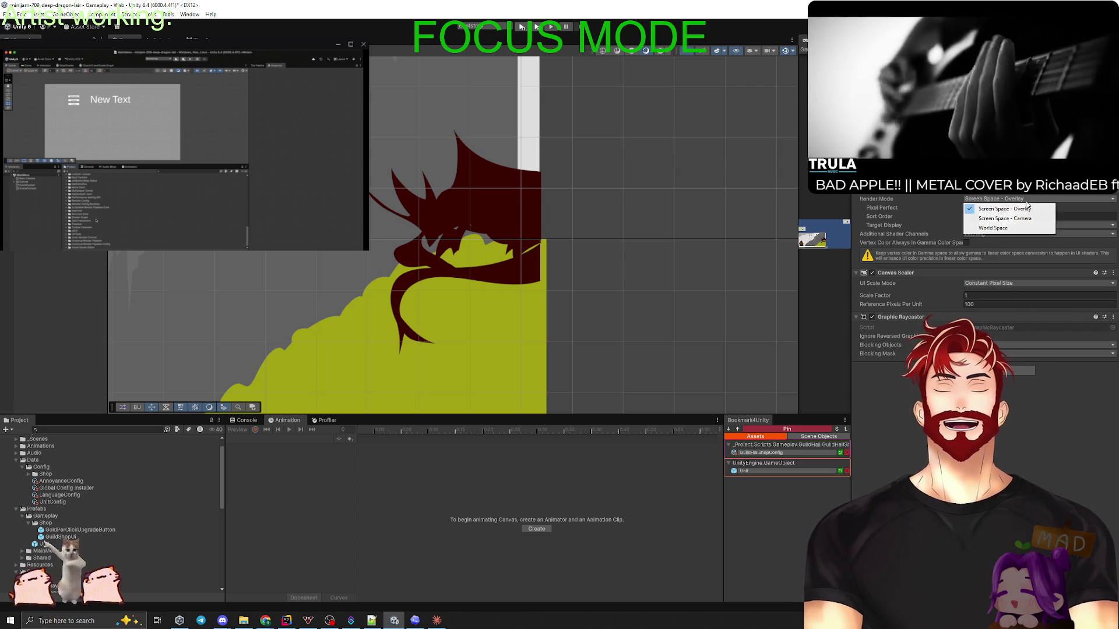
{"action": "left_click", "coordinate": [997, 228]}
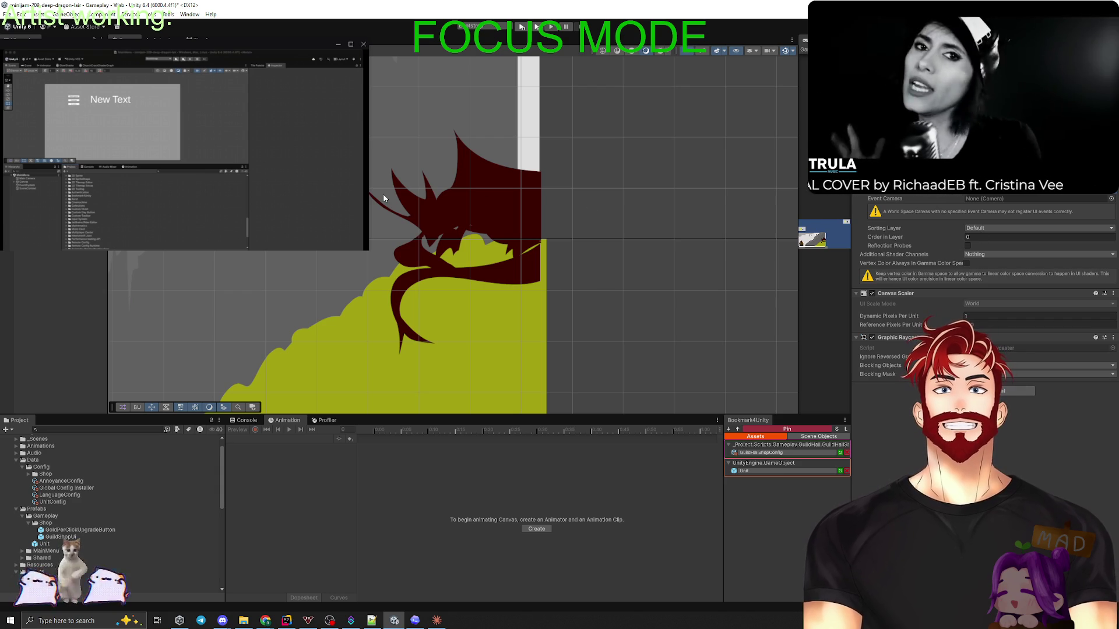
Step: Check the dragon head and tail sorting orders, then set the canvas Order in Layer to 75
{"action": "left_click", "coordinate": [466, 262]}
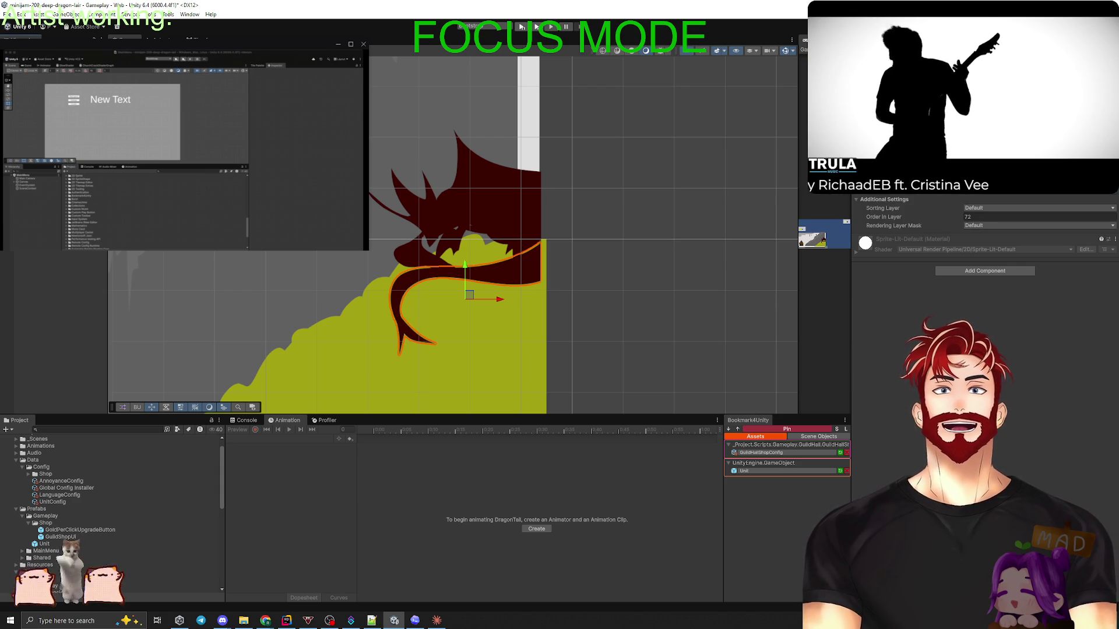
{"action": "left_click", "coordinate": [467, 265]}
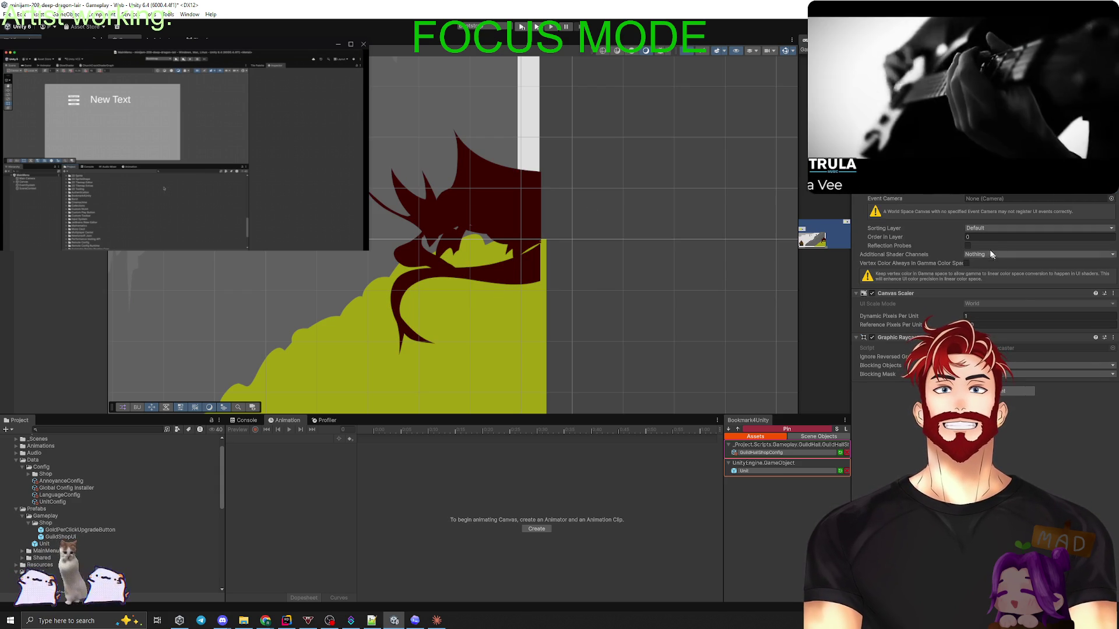
{"action": "left_click", "coordinate": [977, 238]}
{"action": "type", "text": "75"}
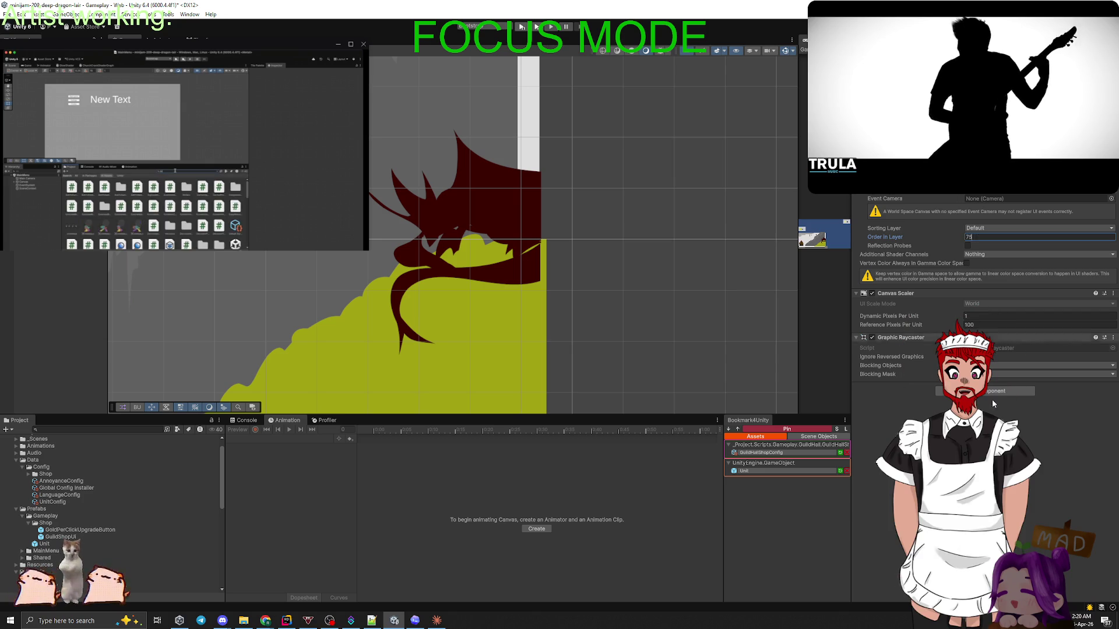
{"action": "key", "text": "Return"}
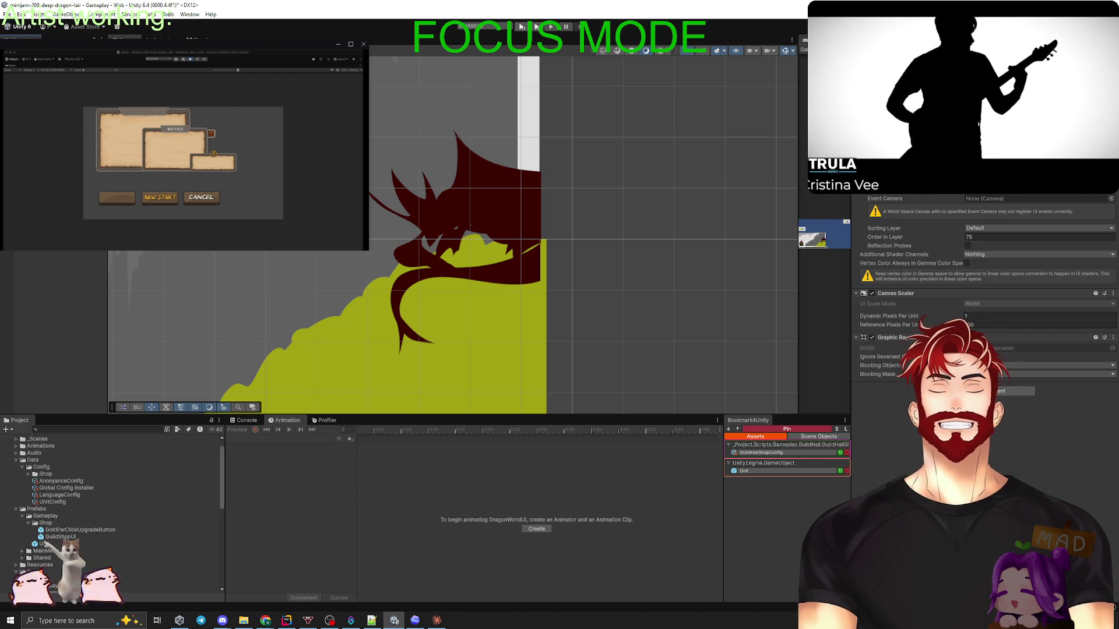
Step: Select the DragonWorldUI canvas and move it up above the dragon's head
{"action": "key", "text": "f"}
{"action": "scroll", "coordinate": [526, 221], "scroll_direction": "down", "scroll_amount": 5}
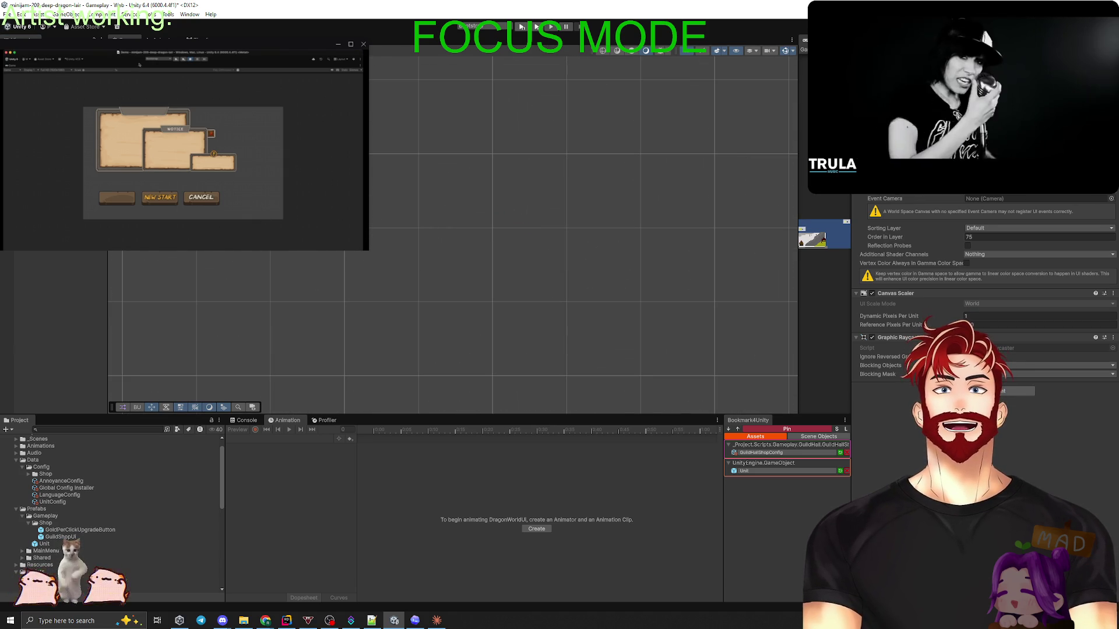
{"action": "left_click", "coordinate": [106, 208]}
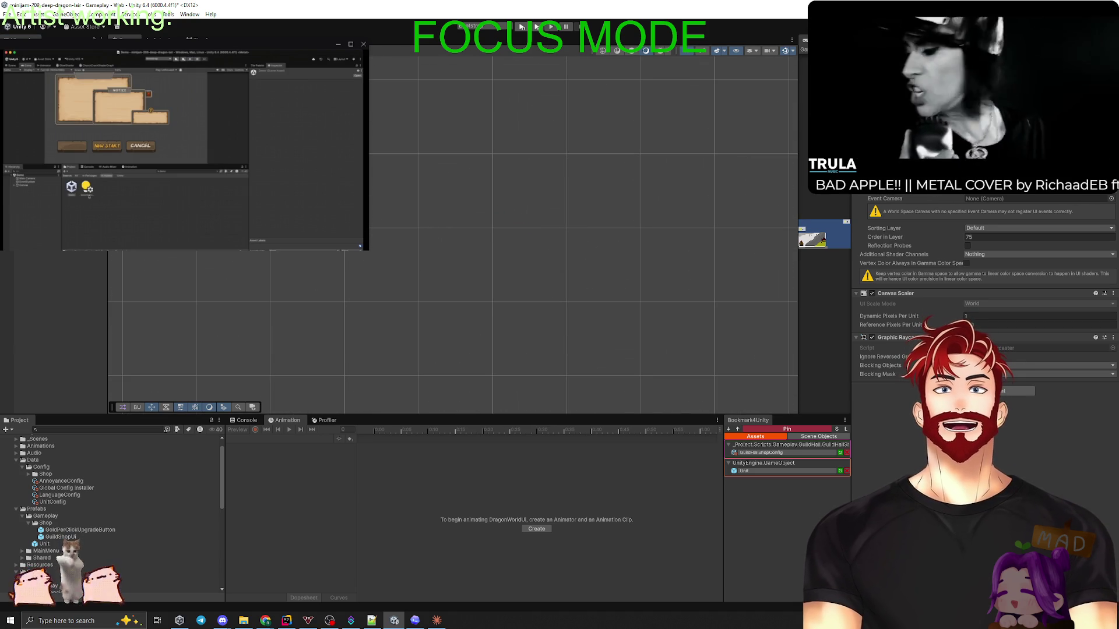
{"action": "left_click", "coordinate": [359, 246]}
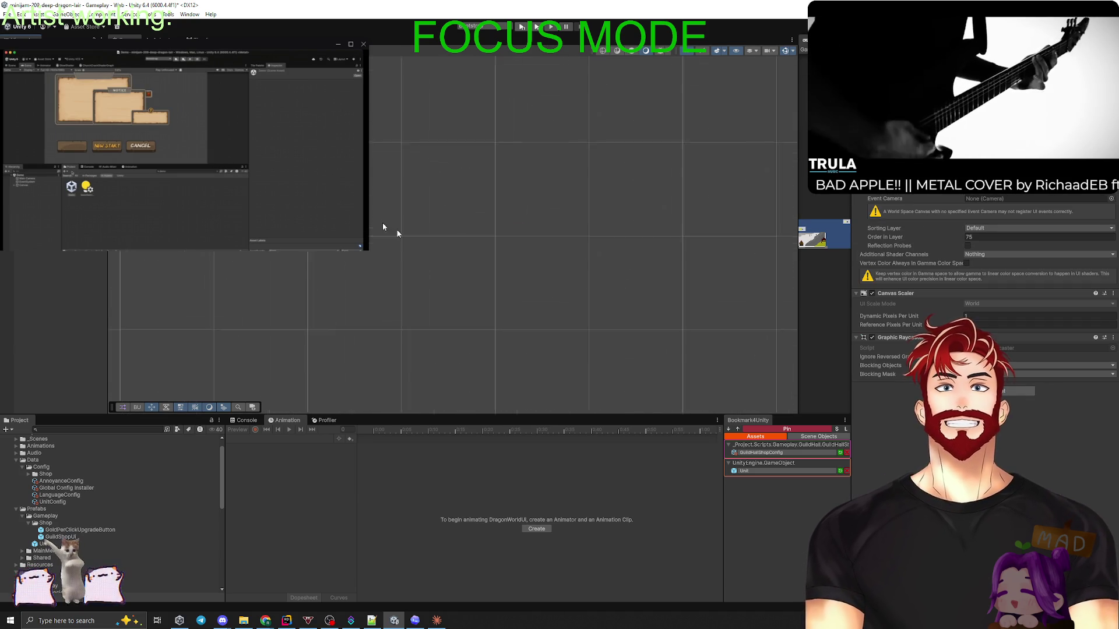
{"action": "key", "text": "f"}
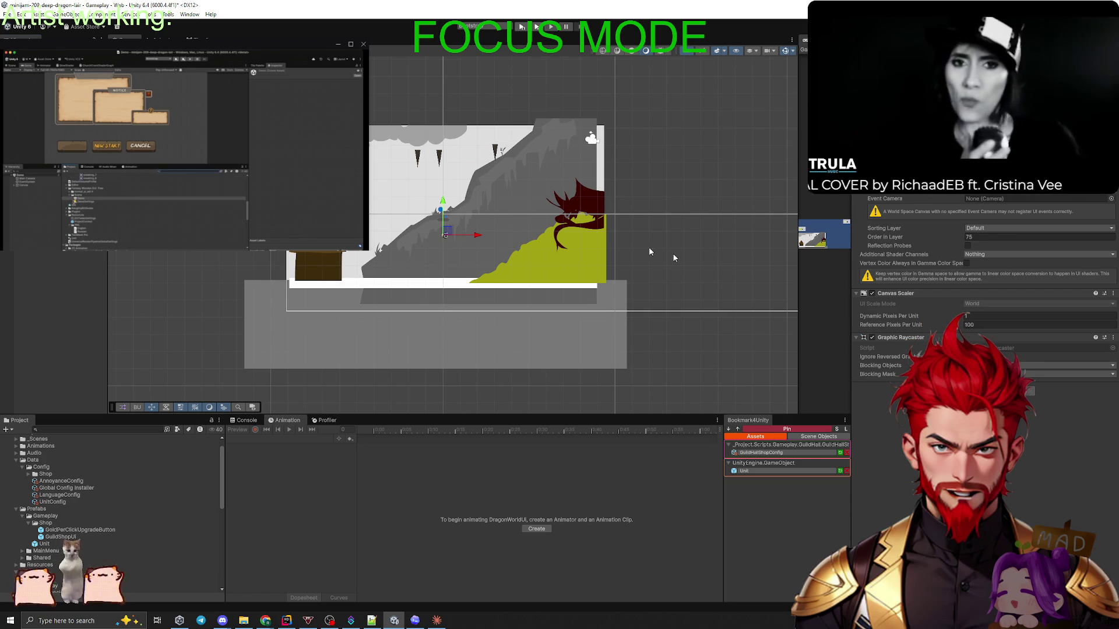
{"action": "left_click_drag", "start_coordinate": [446, 232], "coordinate": [569, 172]}
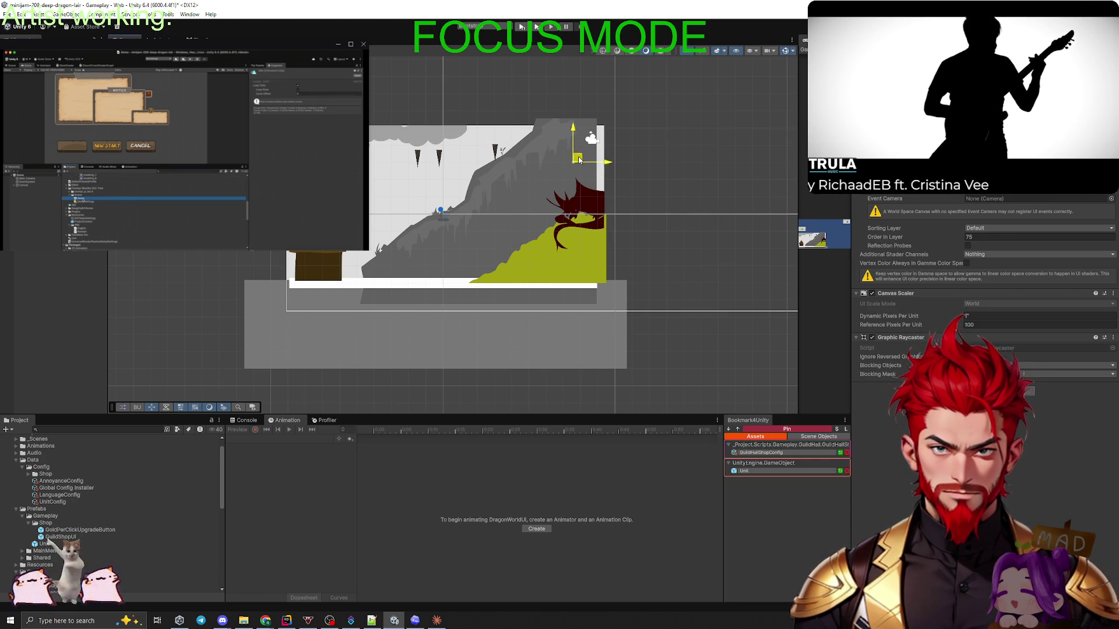
{"action": "scroll", "coordinate": [569, 173], "scroll_direction": "up", "scroll_amount": 4}
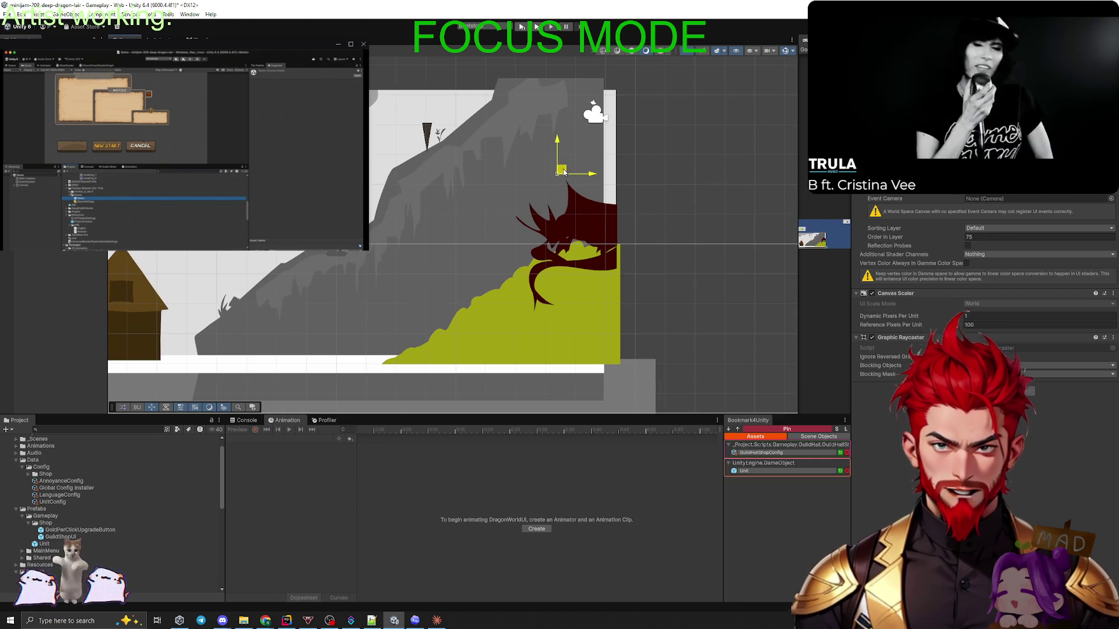
{"action": "scroll", "coordinate": [565, 154], "scroll_direction": "up", "scroll_amount": 5}
Step: Use the Rect tool to widen the canvas both ways and make it slightly taller
{"action": "key", "text": "t"}
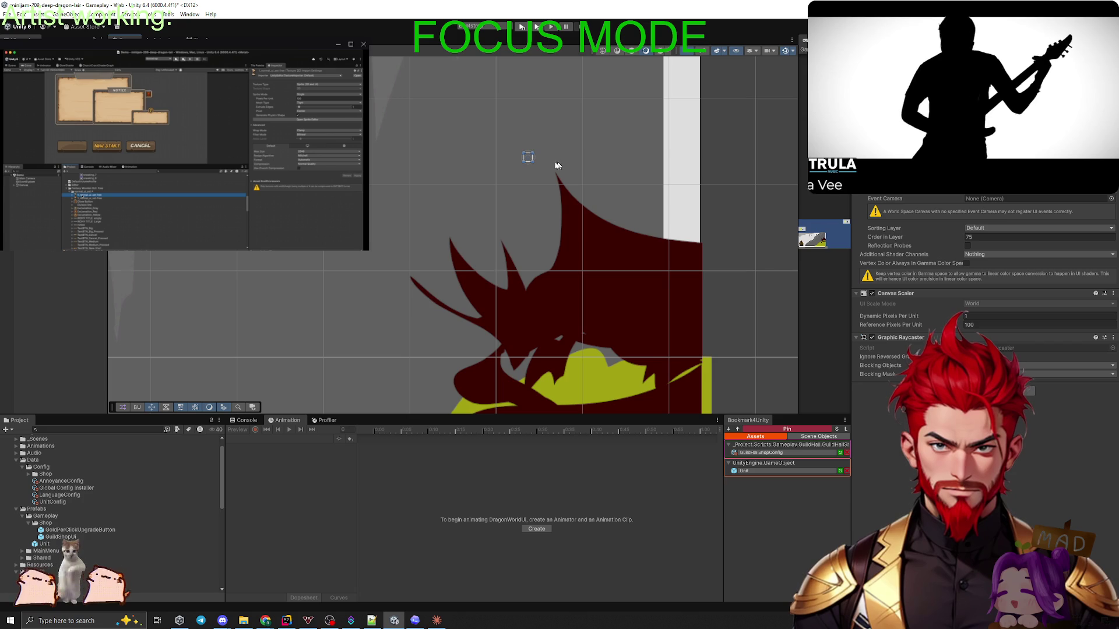
{"action": "left_click_drag", "start_coordinate": [528, 158], "coordinate": [699, 154]}
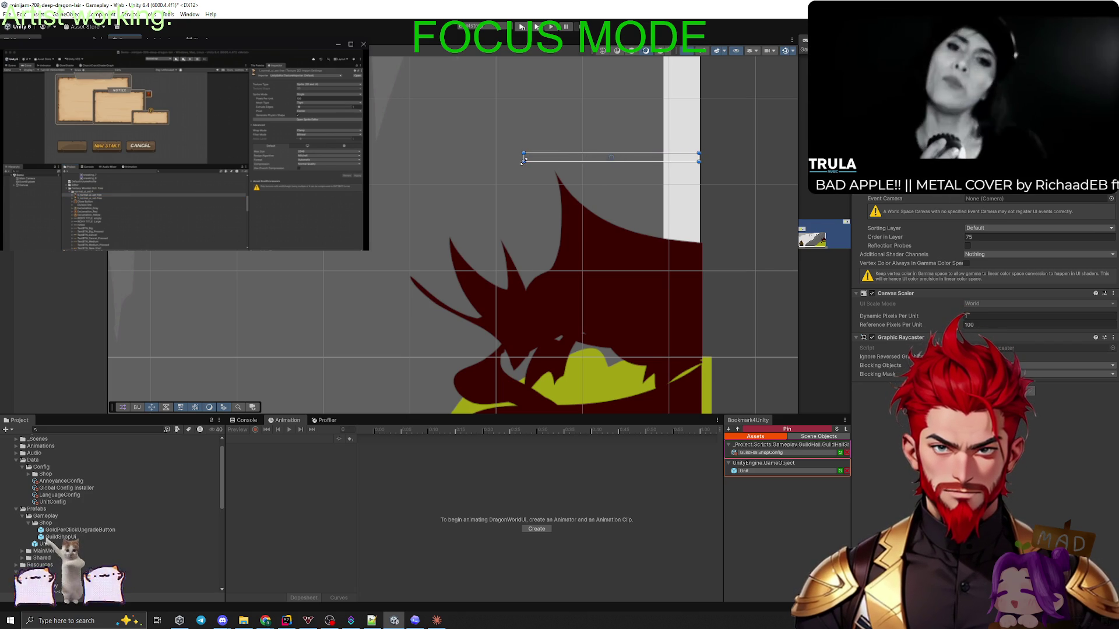
{"action": "left_click_drag", "start_coordinate": [523, 157], "coordinate": [399, 157]}
{"action": "left_click_drag", "start_coordinate": [564, 152], "coordinate": [564, 129]}
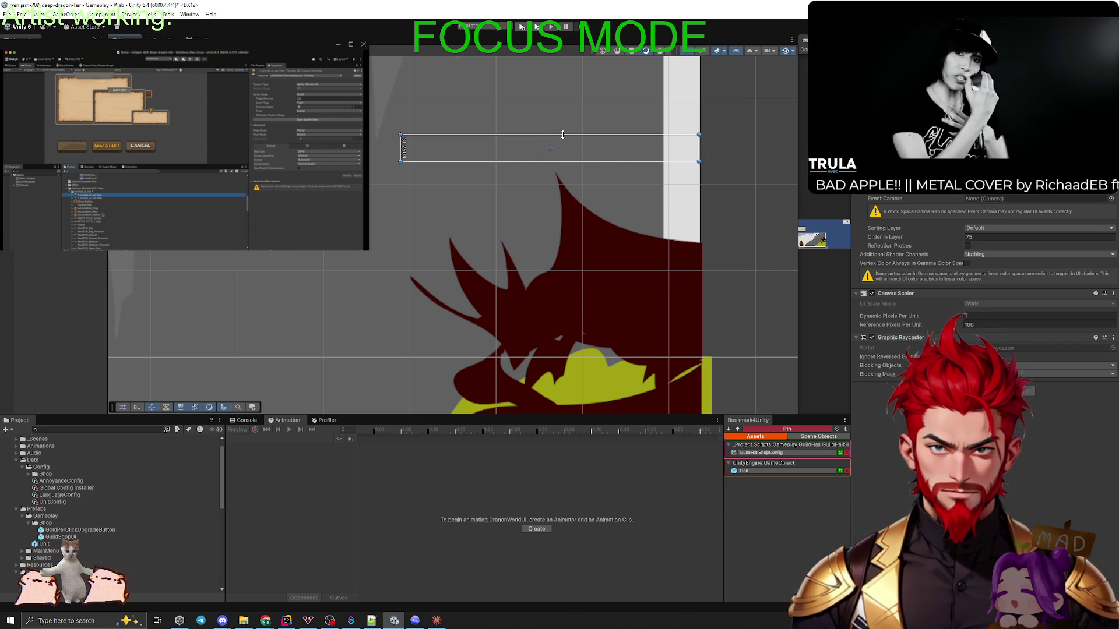
{"action": "scroll", "coordinate": [575, 202], "scroll_direction": "down", "scroll_amount": 1}
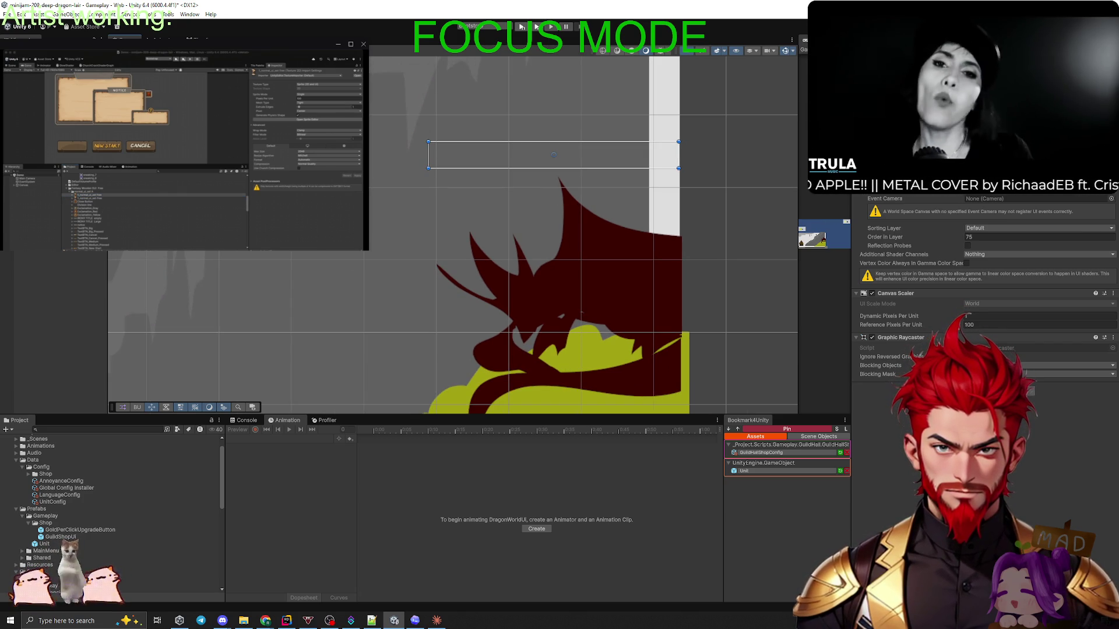
{"action": "right_click", "coordinate": [65, 252]}
Step: Add a UI Image inside DragonWorldUI and stretch it to fill the whole canvas
{"action": "mouse_move", "coordinate": [100, 404]}
{"action": "left_click", "coordinate": [234, 405]}
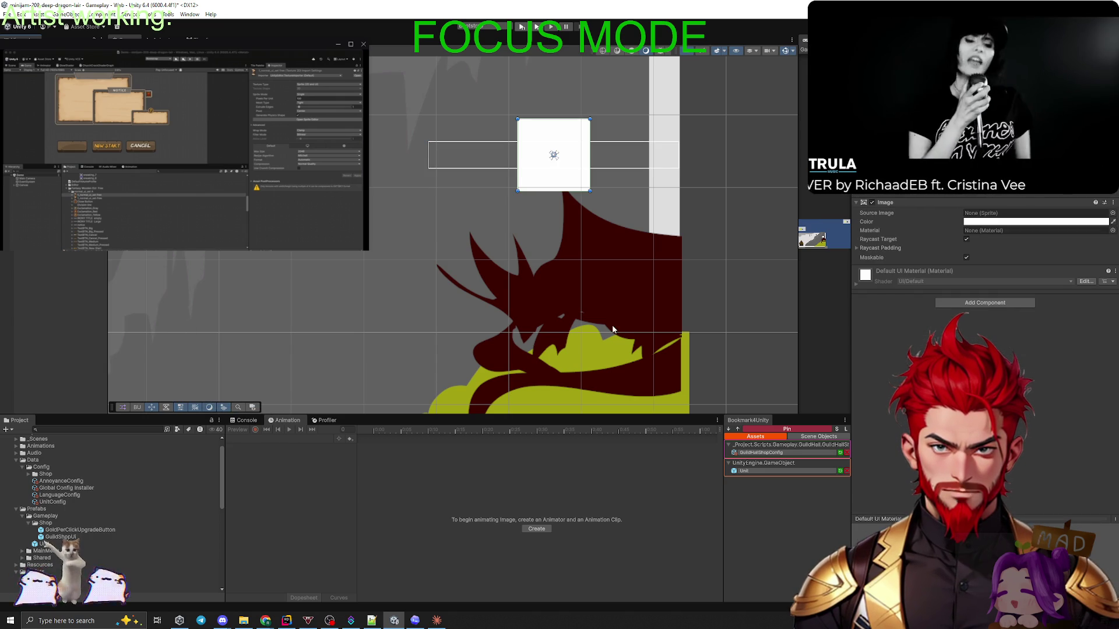
{"action": "left_click", "coordinate": [965, 233], "text": "alt"}
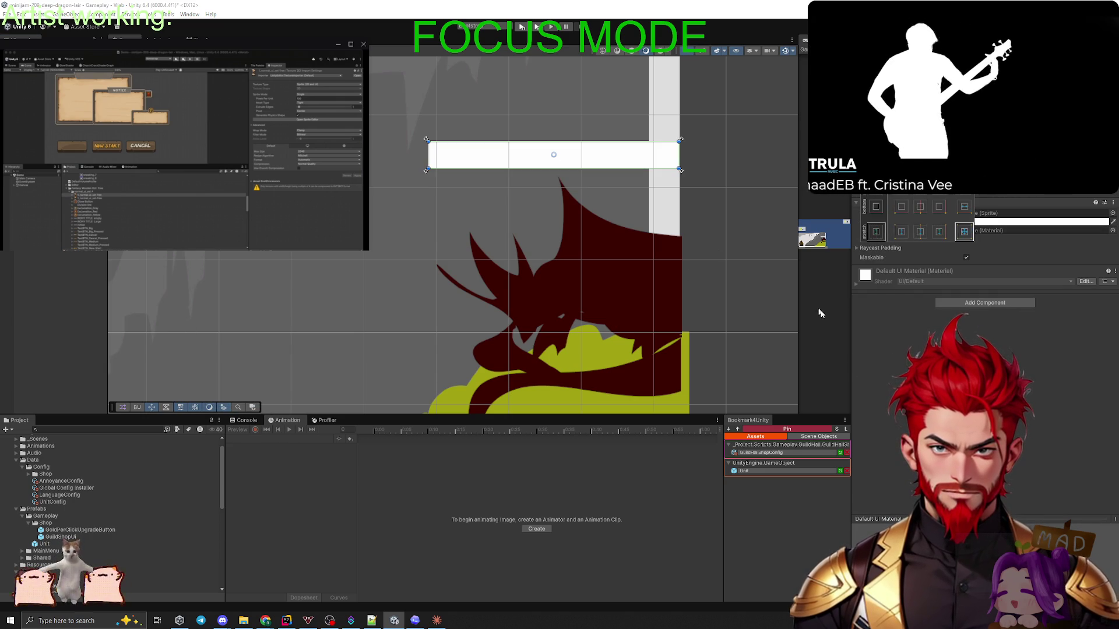
Step: Compare with the screen UI canvas and GoldPanel, then select the white bar above the dragon
{"action": "left_click", "coordinate": [371, 230]}
{"action": "left_click_drag", "start_coordinate": [511, 211], "coordinate": [377, 260]}
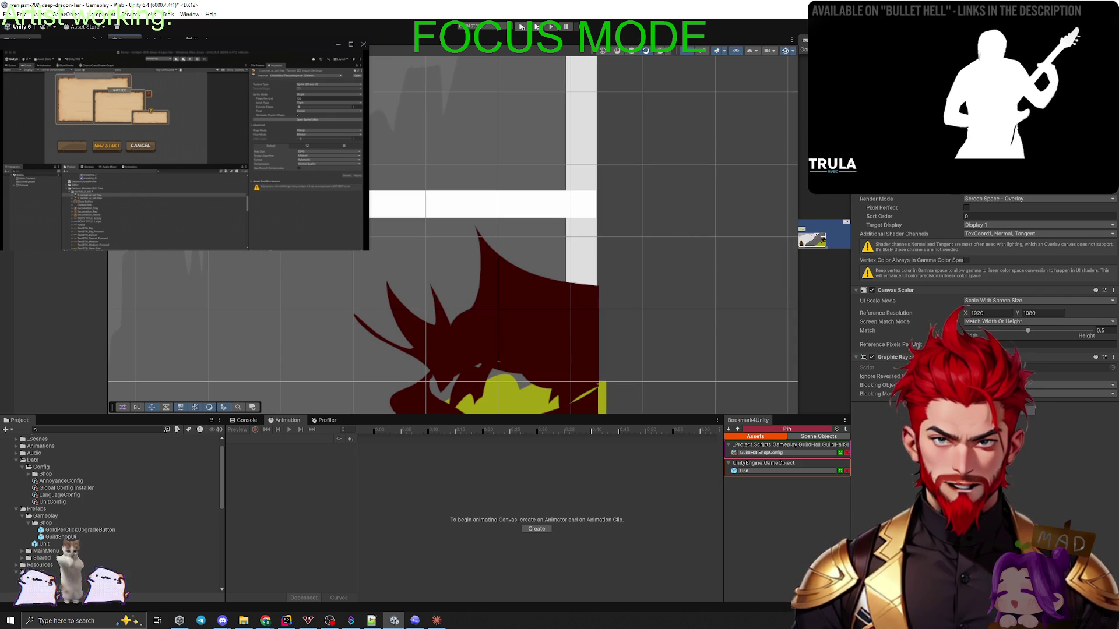
{"action": "left_click", "coordinate": [35, 87]}
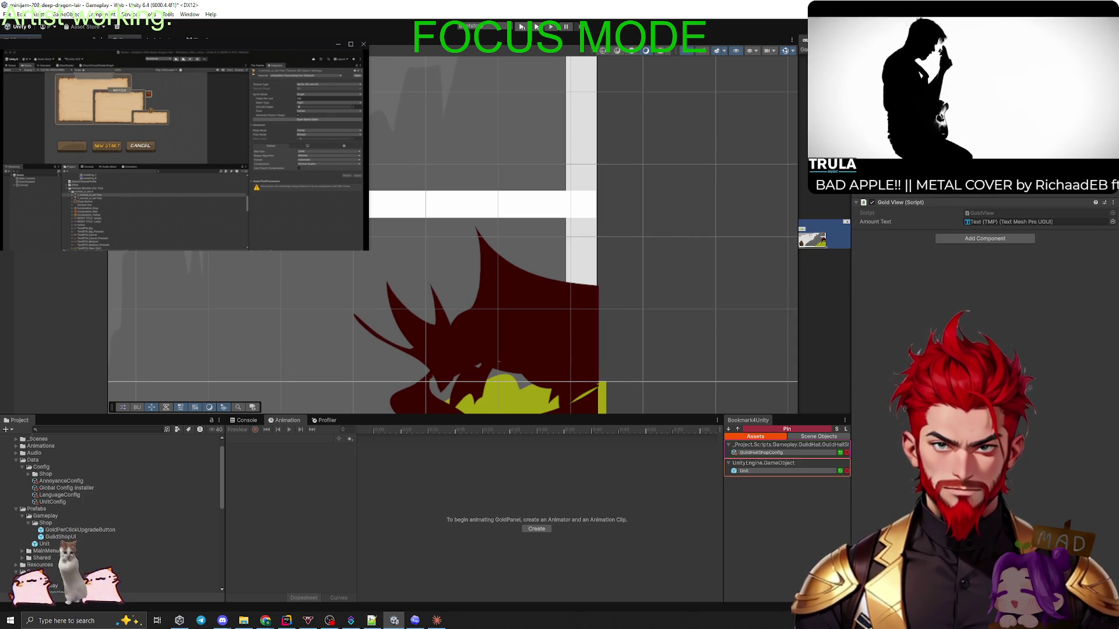
{"action": "left_click", "coordinate": [595, 218]}
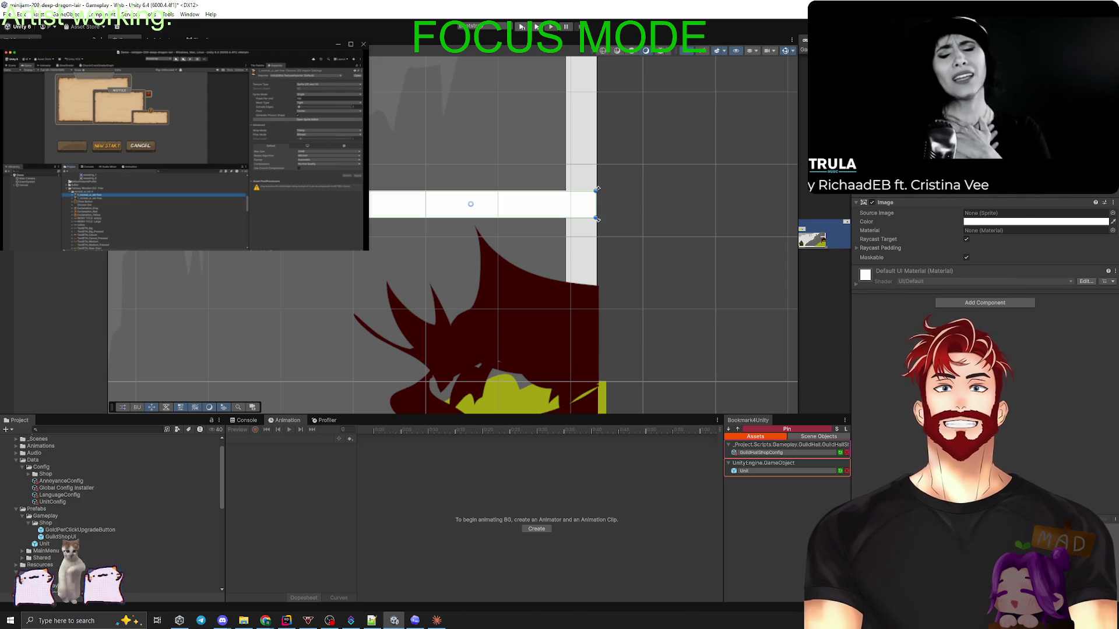
Step: Duplicate the BG bar, rename the copy FillArea, and colour it red
{"action": "key", "text": "ctrl+d"}
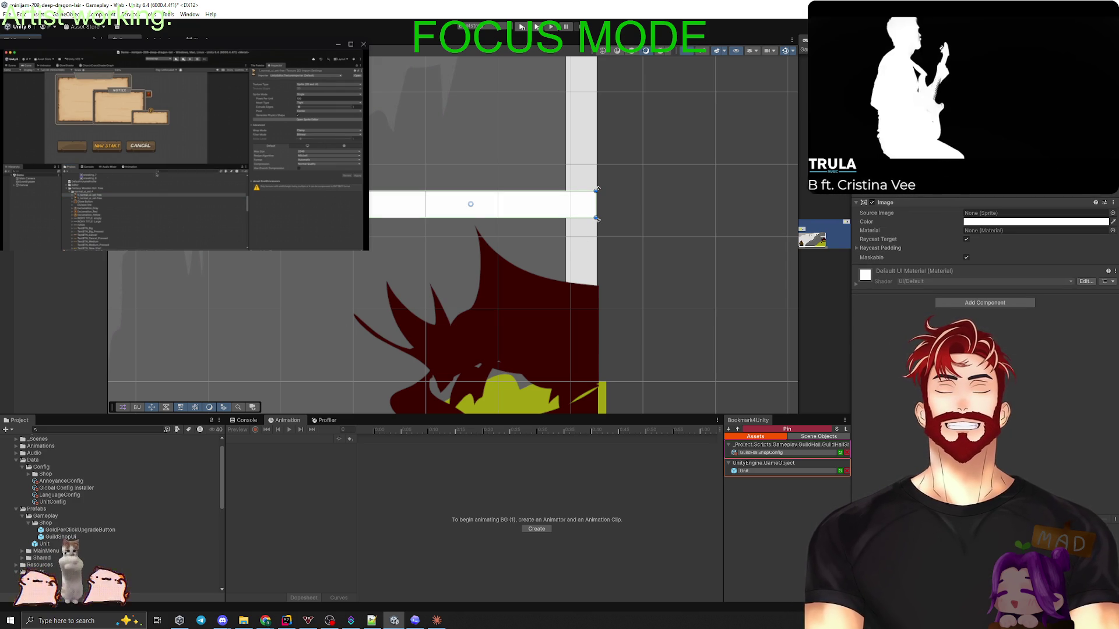
{"action": "key", "text": "Return"}
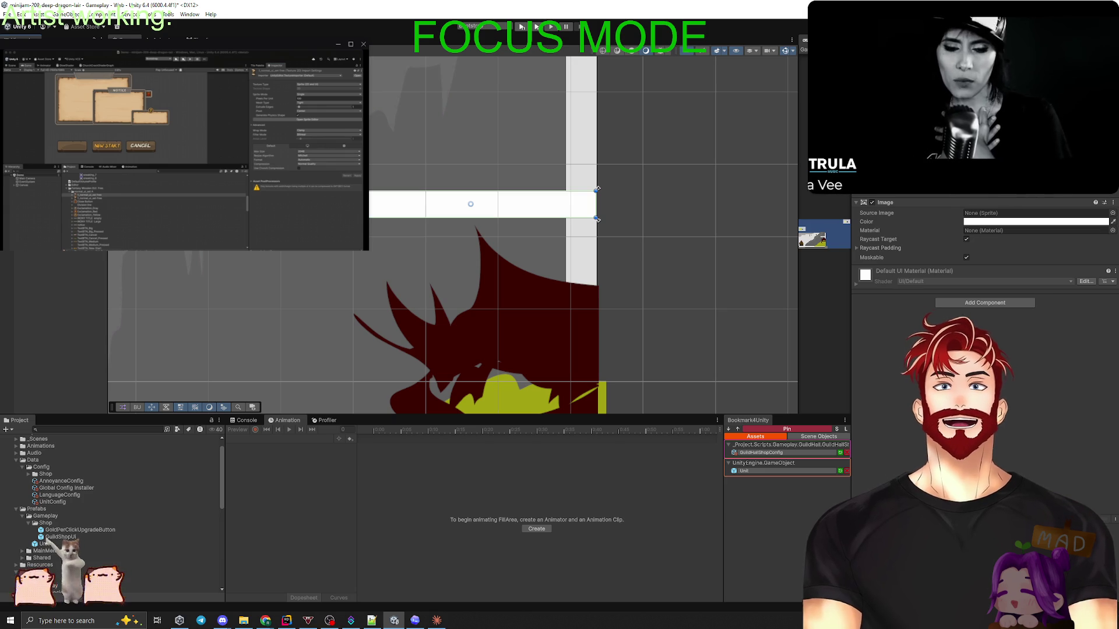
{"action": "left_click", "coordinate": [1049, 221]}
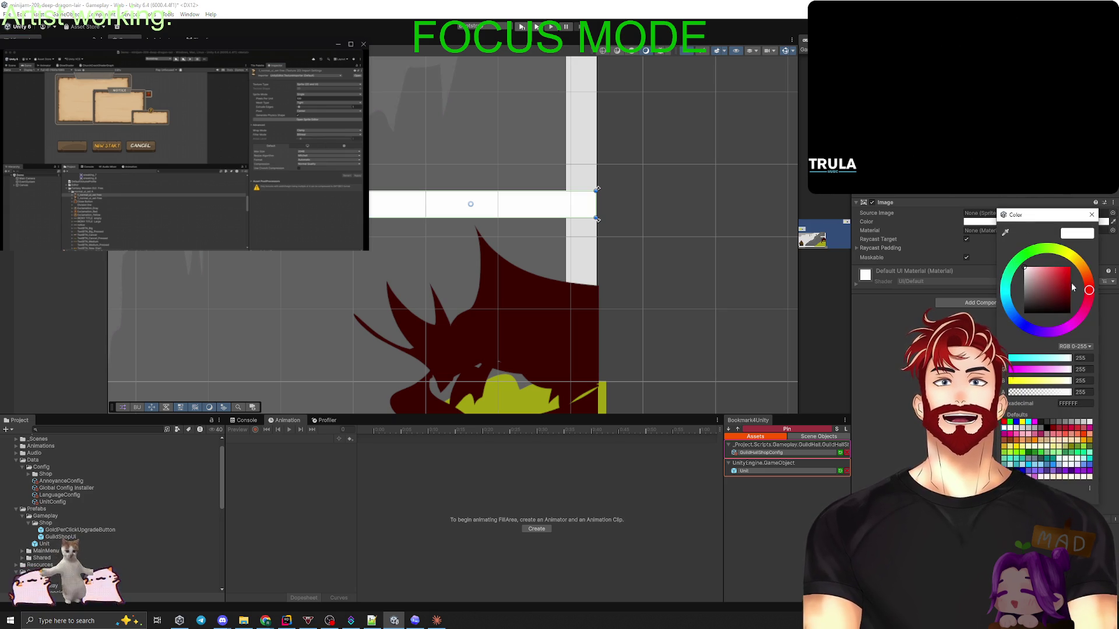
{"action": "left_click", "coordinate": [1060, 275]}
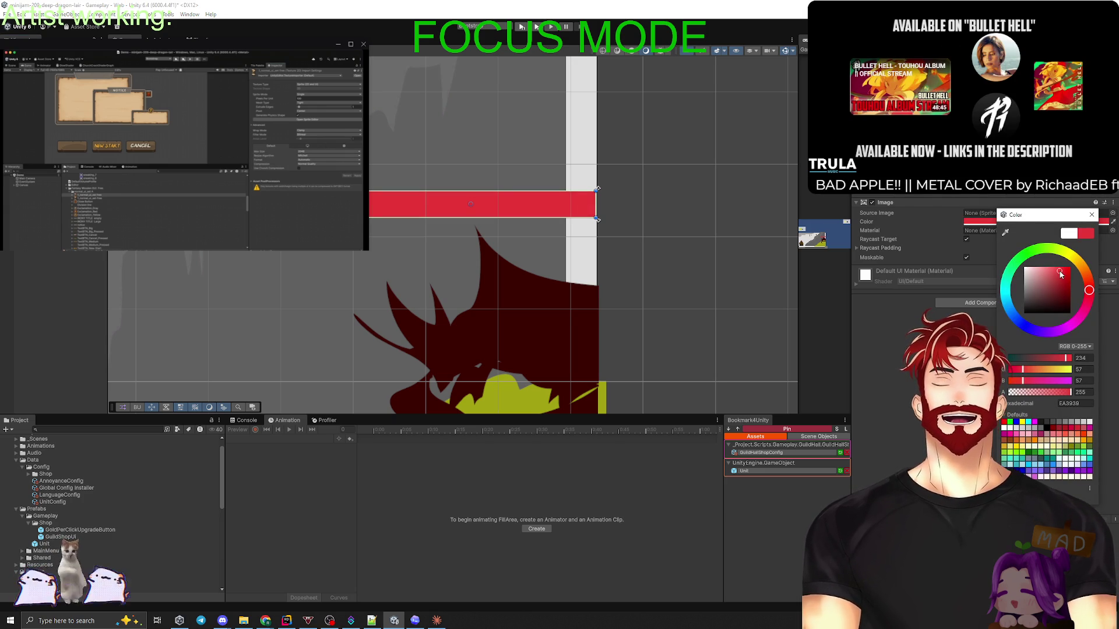
{"action": "left_click", "coordinate": [938, 233]}
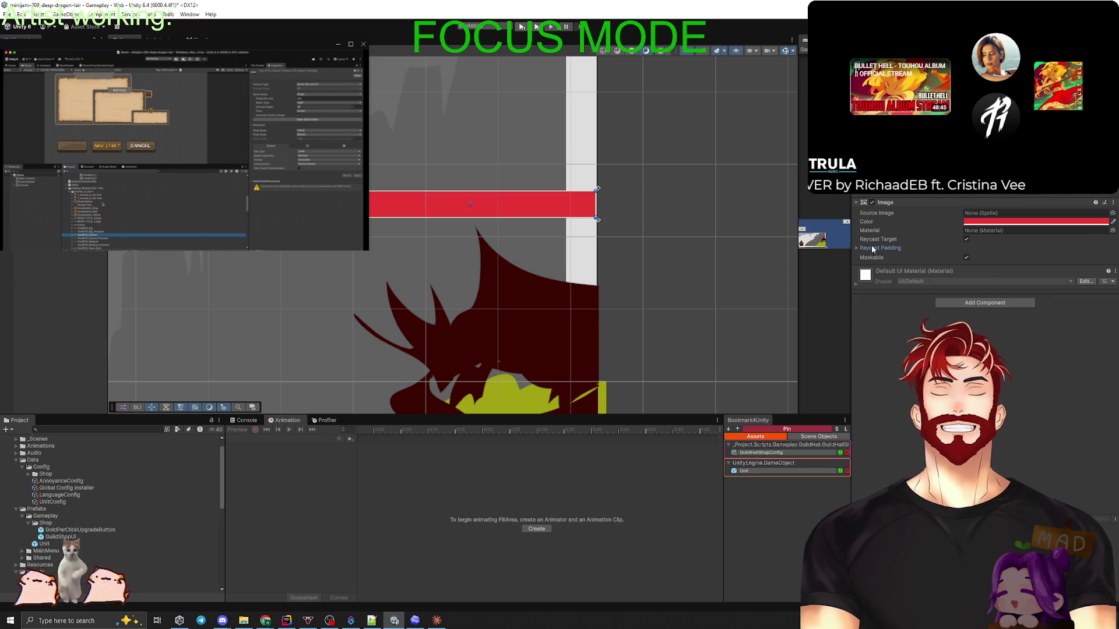
Step: Inspect FillArea's raycast padding and source image sprites without changing the sprite
{"action": "left_click", "coordinate": [872, 248]}
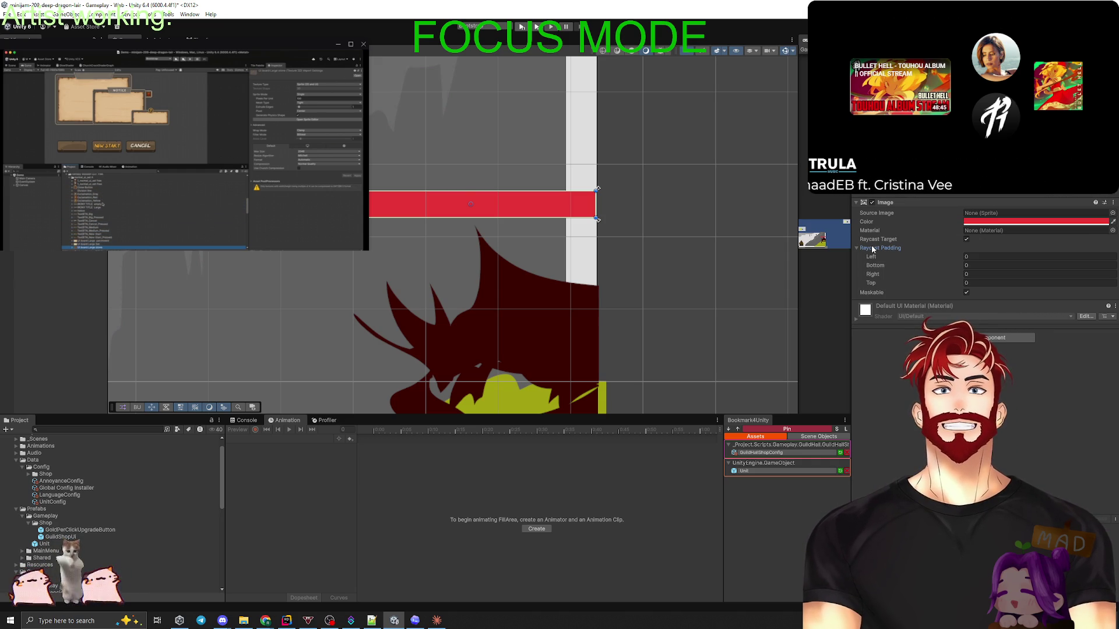
{"action": "left_click", "coordinate": [1113, 213]}
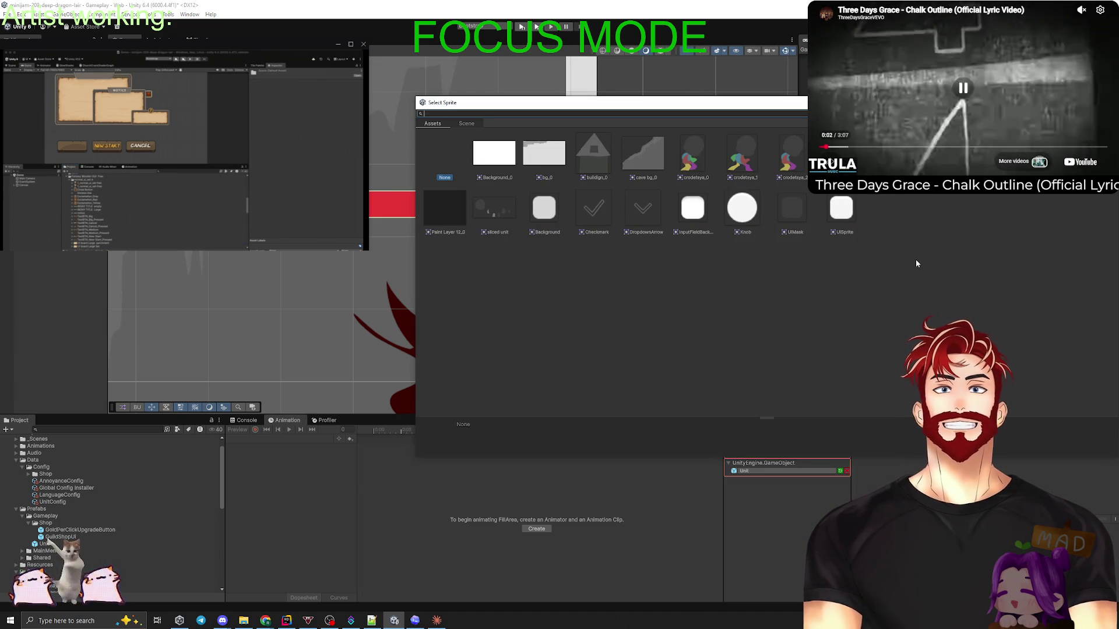
{"action": "left_click_drag", "start_coordinate": [582, 102], "coordinate": [336, 120]}
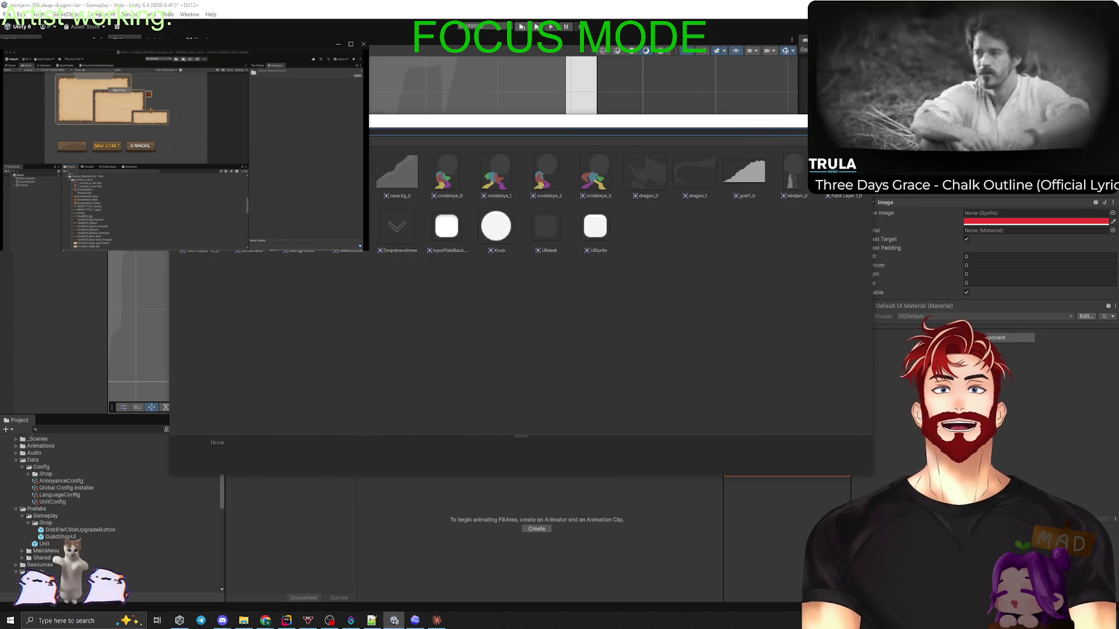
{"action": "left_click", "coordinate": [974, 317]}
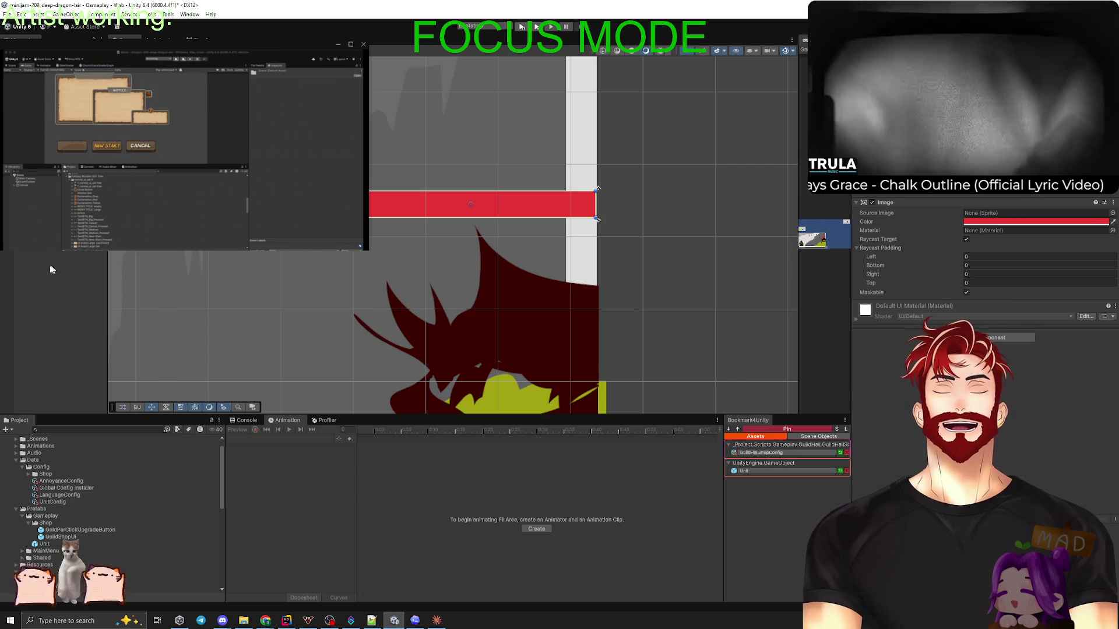
{"action": "left_click", "coordinate": [51, 289]}
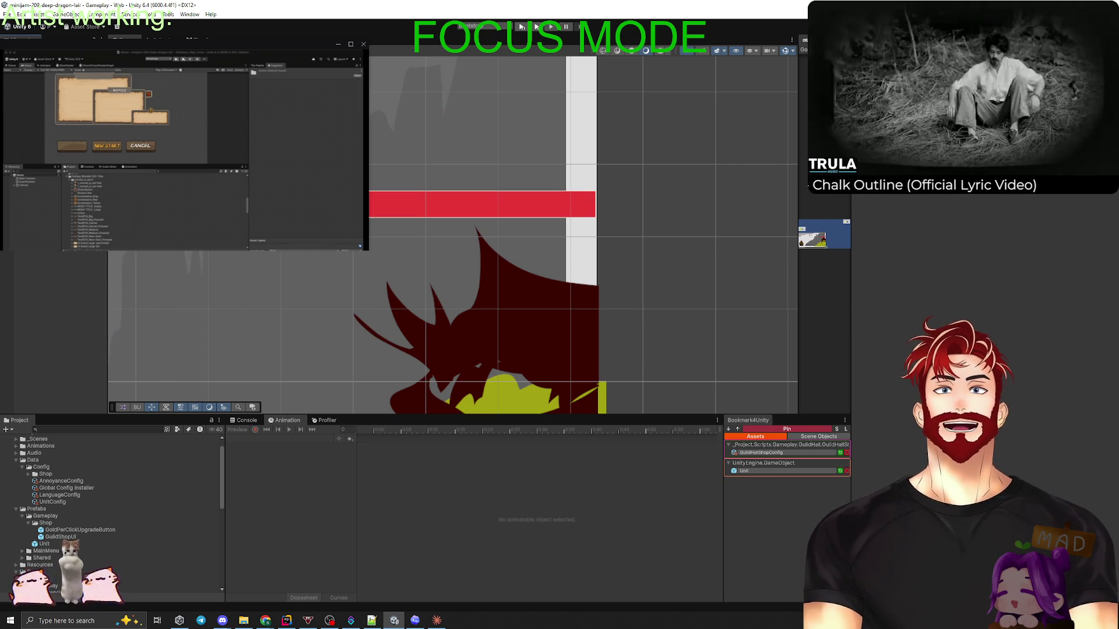
Step: Save the Dragon as a prefab in Prefabs/Gameplay and switch to Rider
{"action": "left_click_drag", "start_coordinate": [44, 544], "coordinate": [96, 465]}
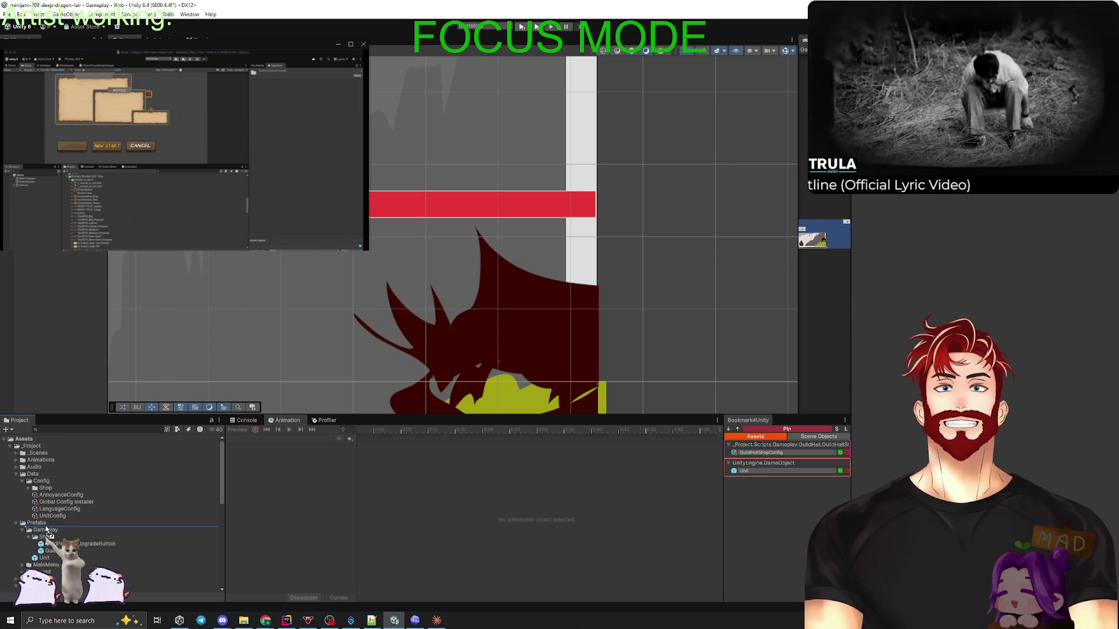
{"action": "left_click_drag", "start_coordinate": [46, 532], "coordinate": [47, 532]}
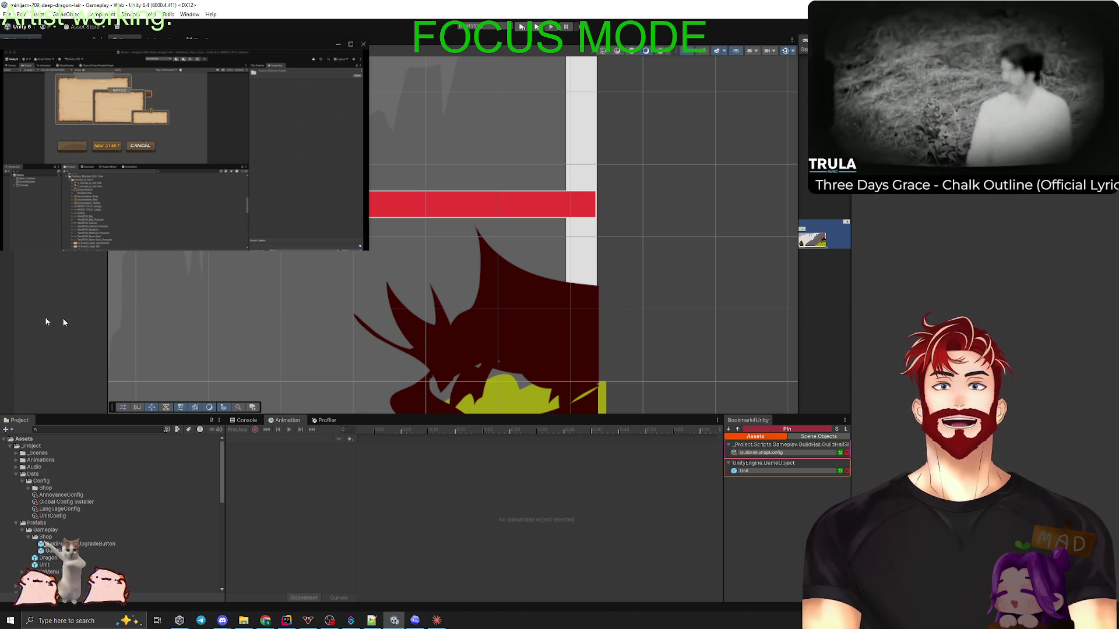
{"action": "left_click", "coordinate": [288, 621]}
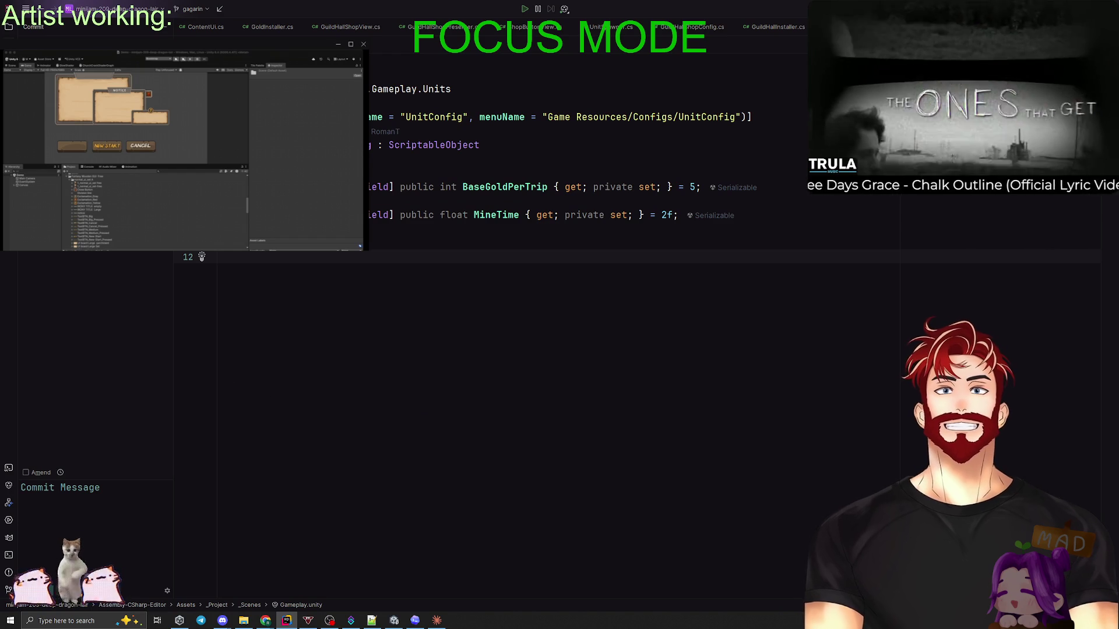
Step: Check the AnnoyanceConfig.asset and Gameplay.unity diffs in Rider's Commit panel, then return to Unity
{"action": "key", "text": "Down"}
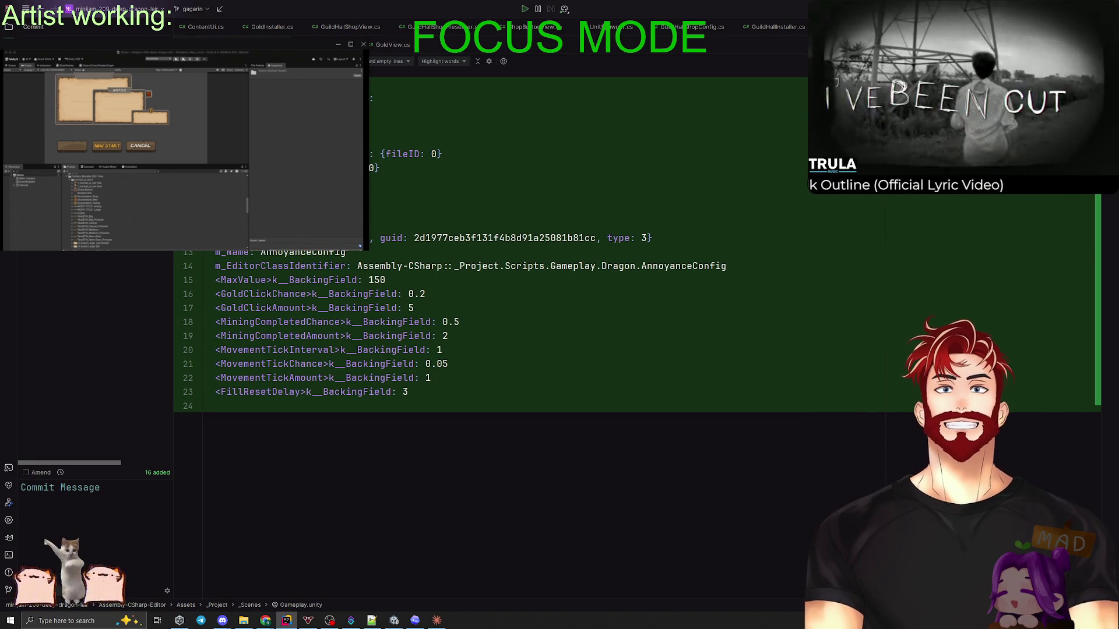
{"action": "key", "text": "Down"}
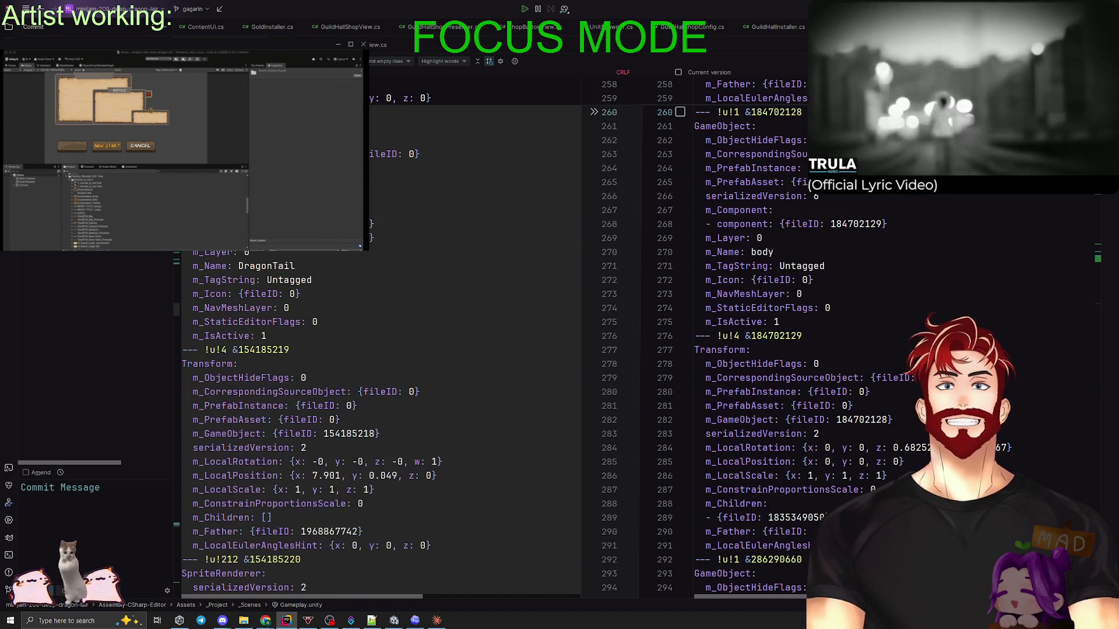
{"action": "key", "text": "alt+Tab"}
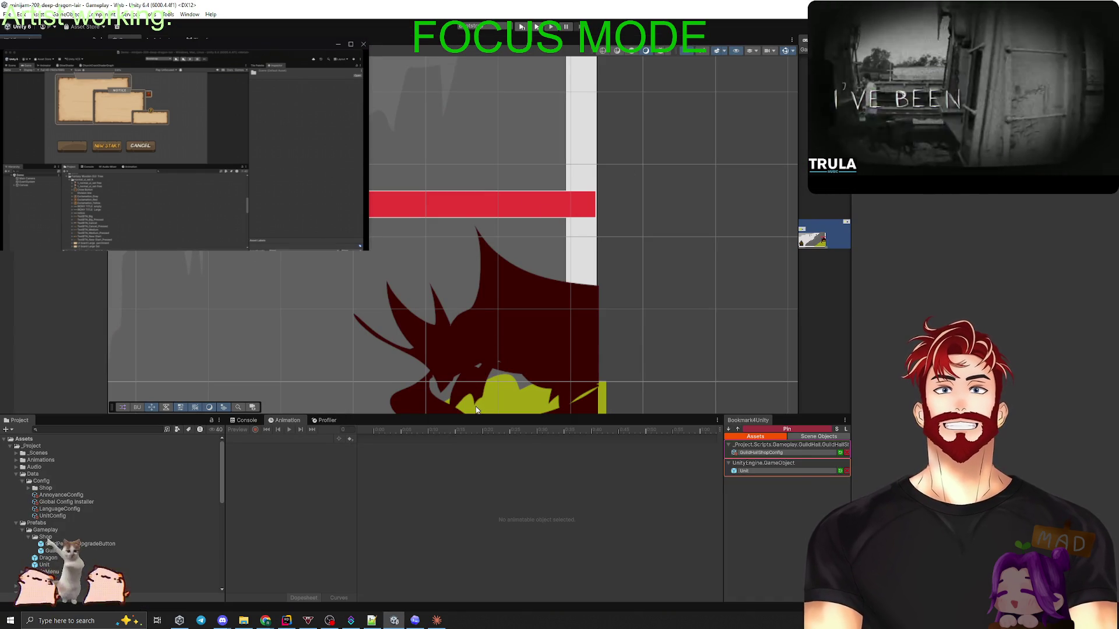
Step: Give FillArea the Background sprite, Filled type, Horizontal fill from Left, at fill amount 0.627
{"action": "left_click_drag", "start_coordinate": [476, 414], "coordinate": [477, 477]}
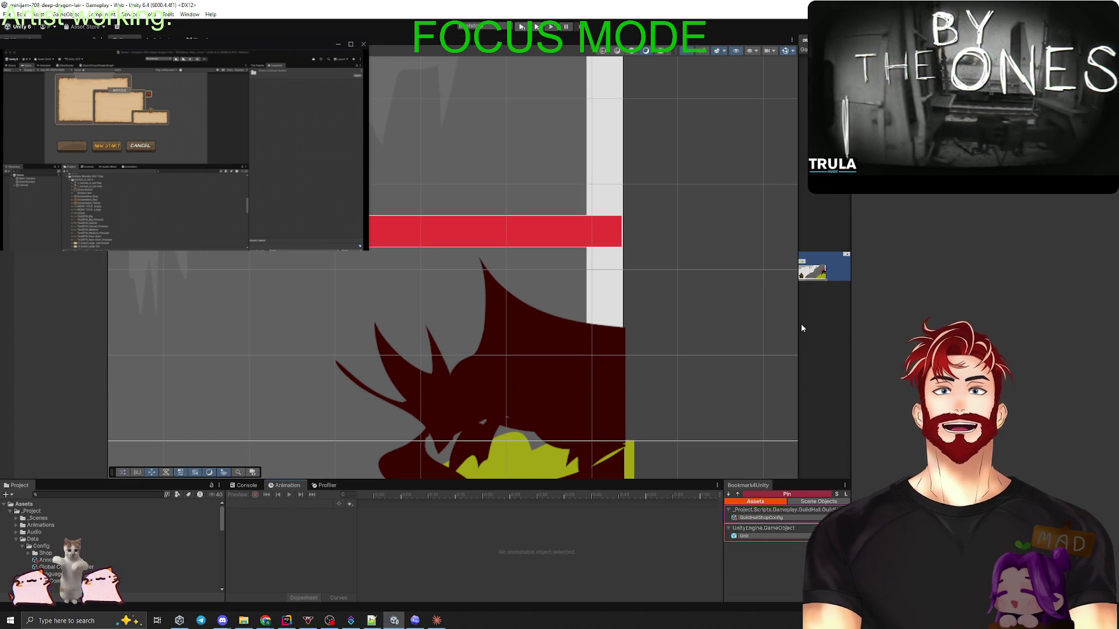
{"action": "left_click", "coordinate": [496, 231]}
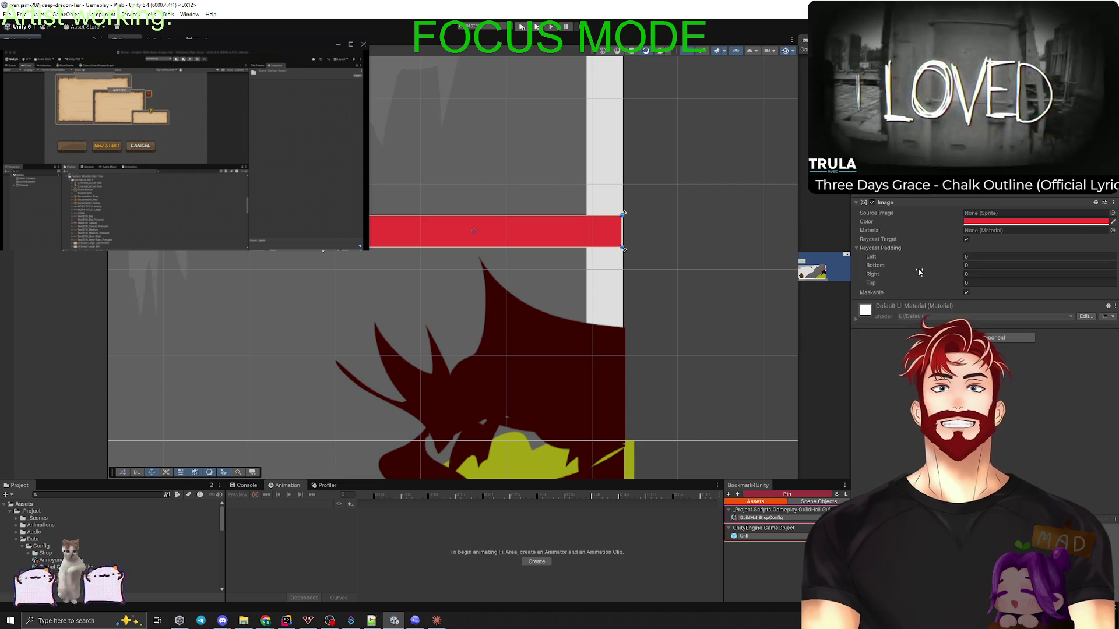
{"action": "left_click", "coordinate": [1112, 214]}
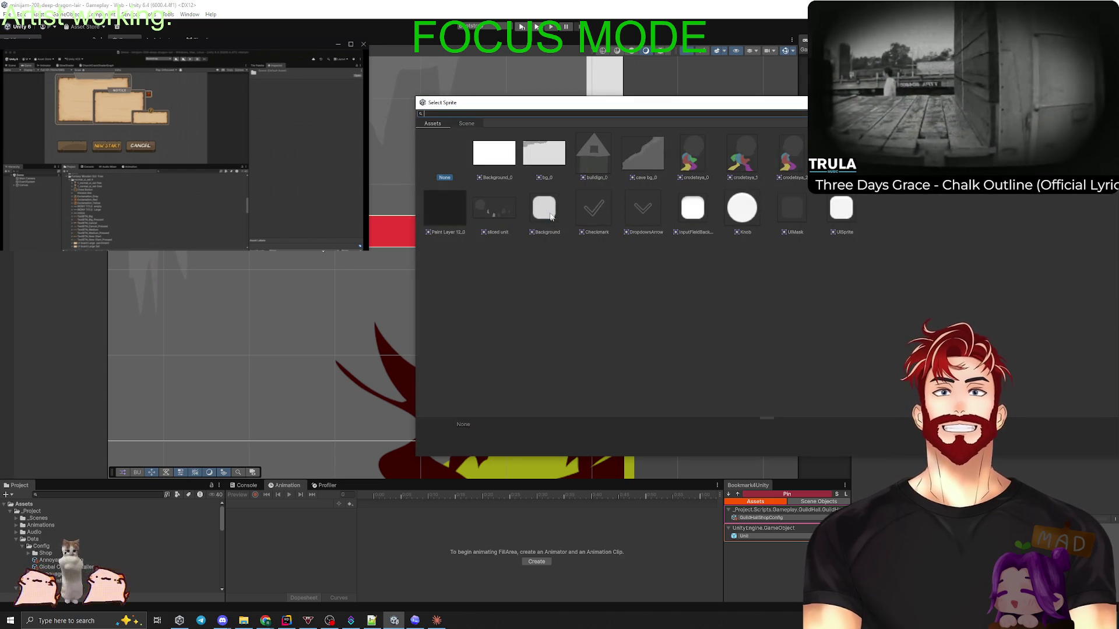
{"action": "double_click", "coordinate": [555, 220]}
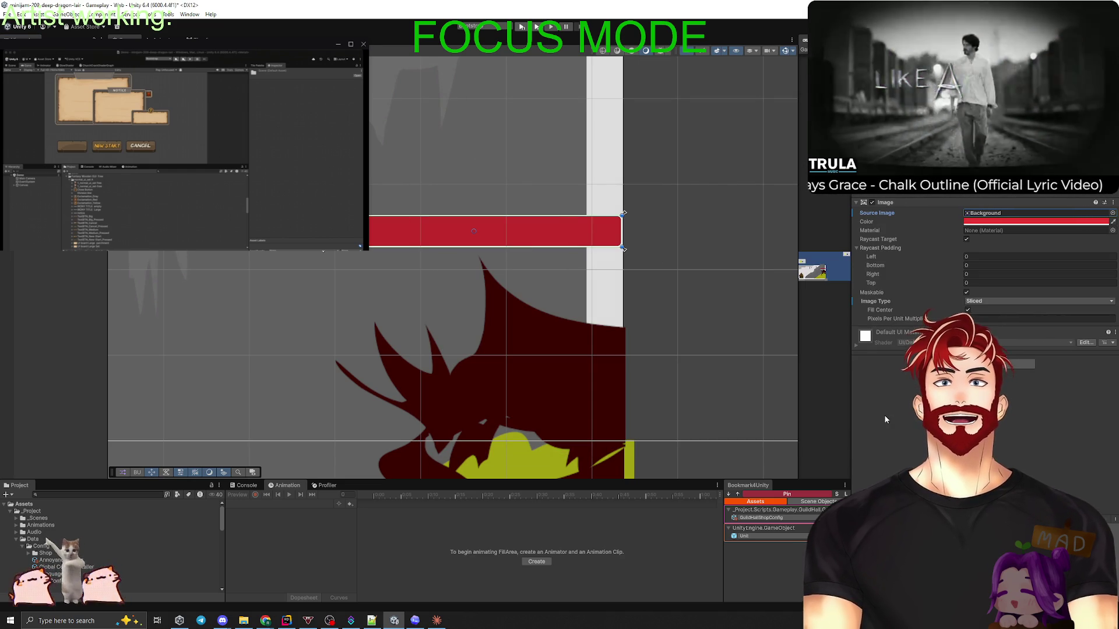
{"action": "left_click", "coordinate": [977, 302]}
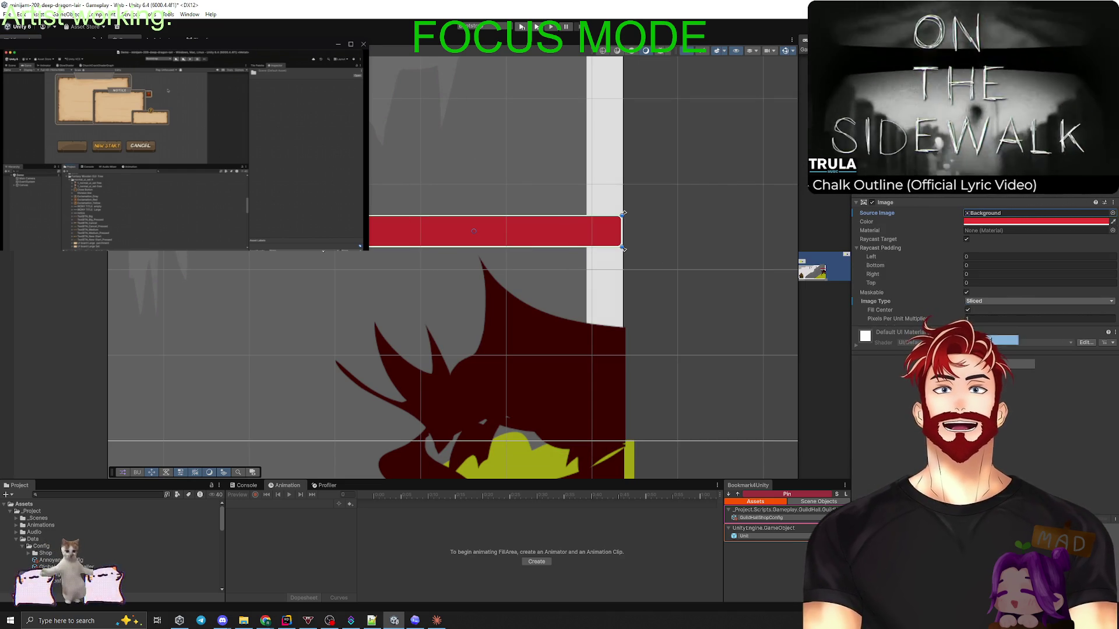
{"action": "left_click", "coordinate": [991, 340]}
{"action": "left_click", "coordinate": [991, 309]}
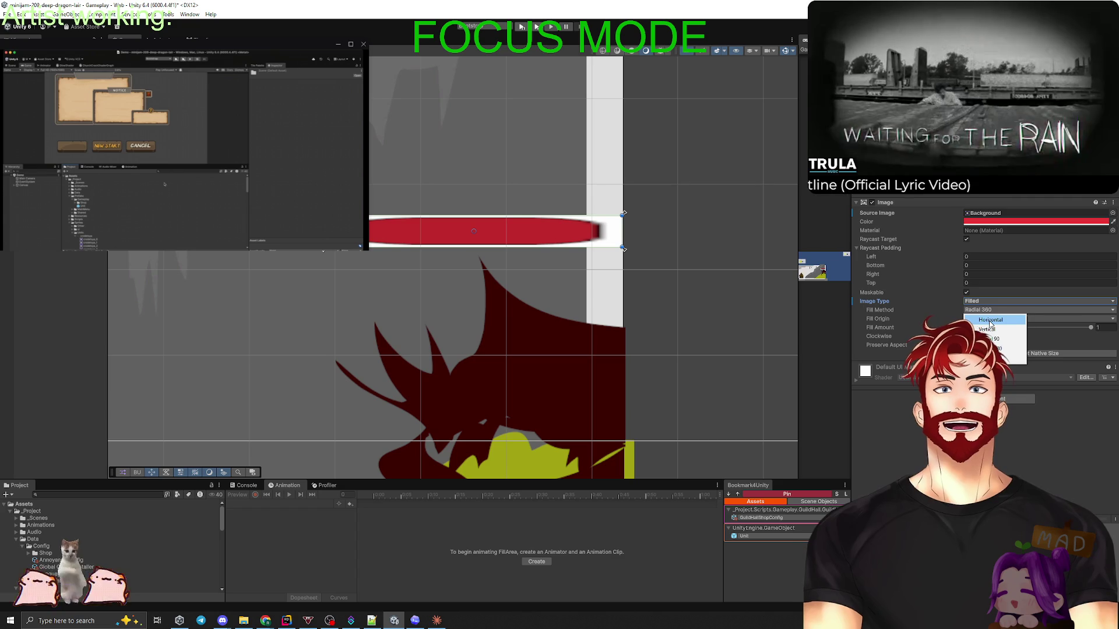
{"action": "left_click", "coordinate": [991, 321]}
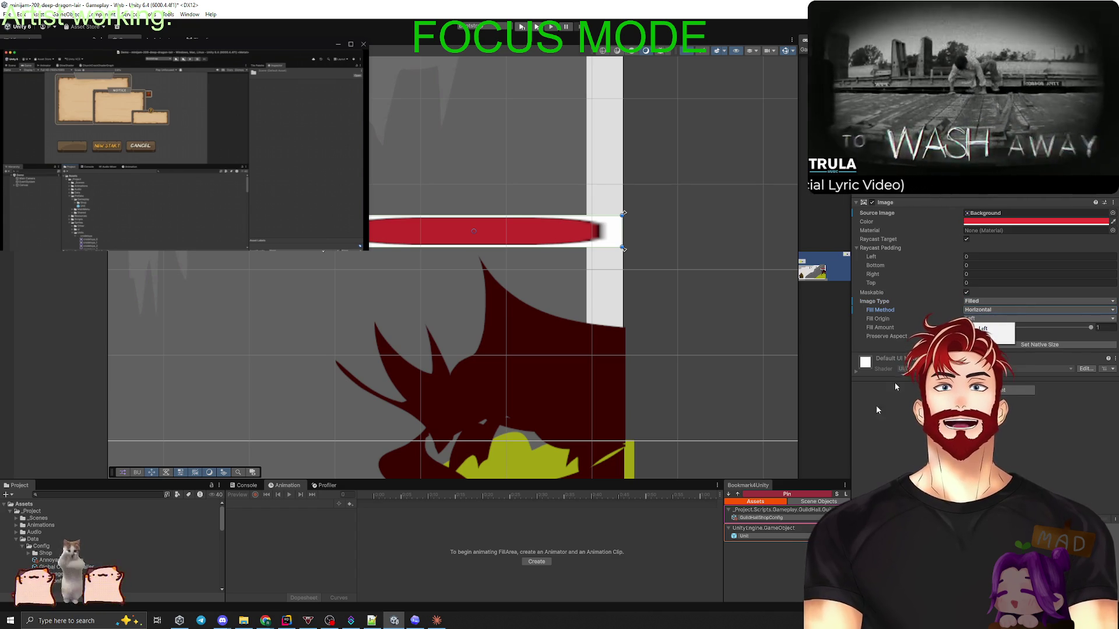
{"action": "mouse_move", "coordinate": [1048, 328]}
{"action": "left_mouse_down"}
{"action": "mouse_move", "coordinate": [971, 329]}
{"action": "mouse_move", "coordinate": [1033, 331]}
{"action": "left_mouse_up"}
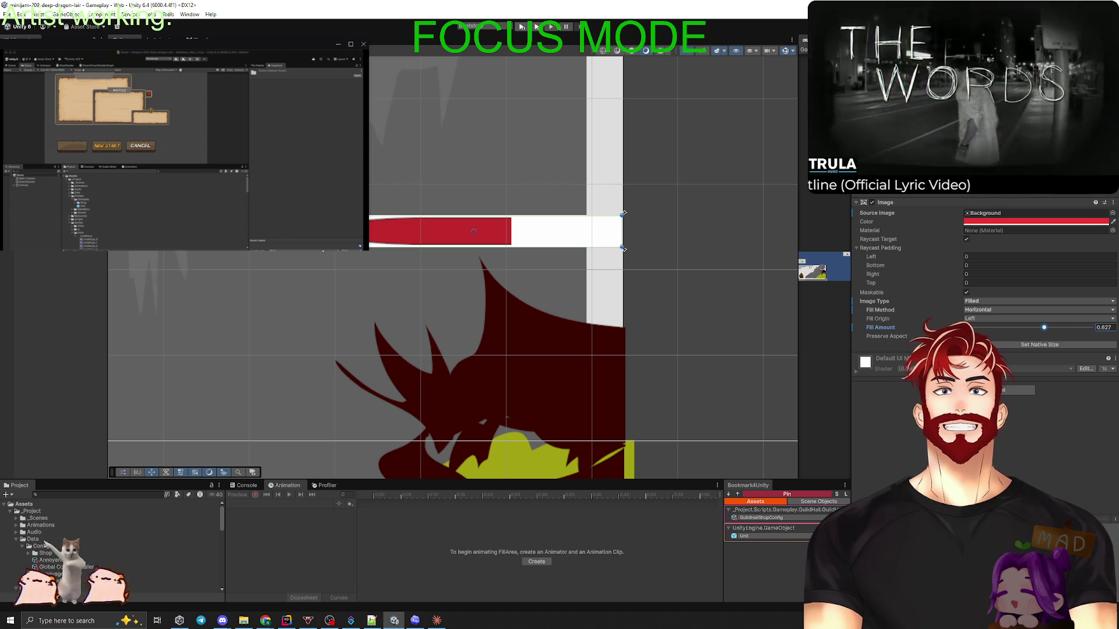
Step: Set Reference Pixels Per Unit to 100 on the DragonWorldUi Canvas Scaler, then select the BG image
{"action": "left_click", "coordinate": [554, 231]}
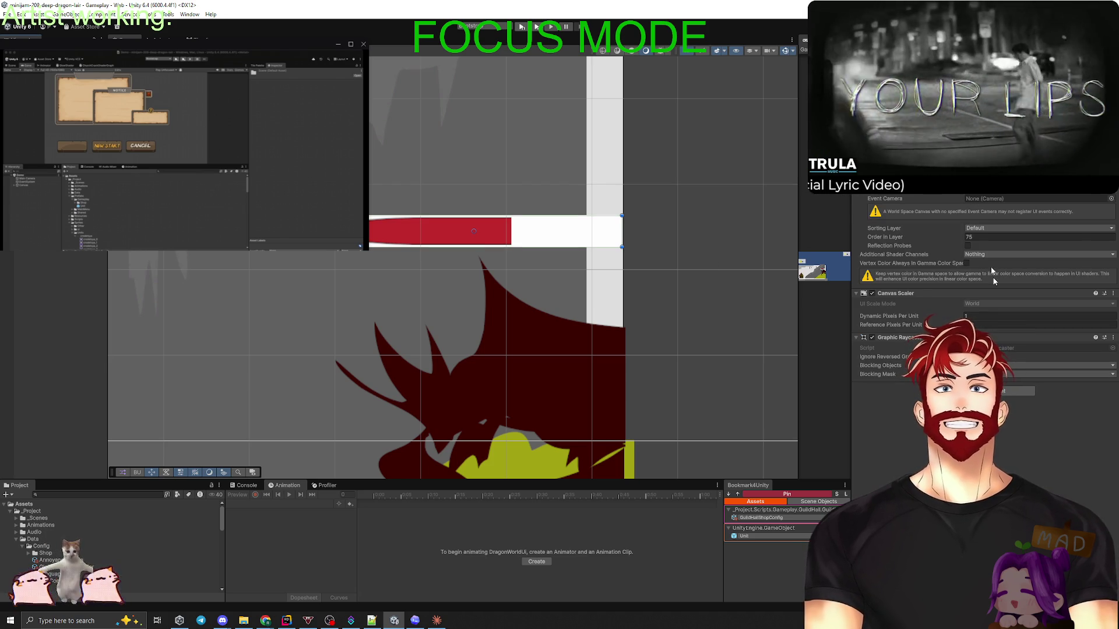
{"action": "left_click", "coordinate": [981, 325]}
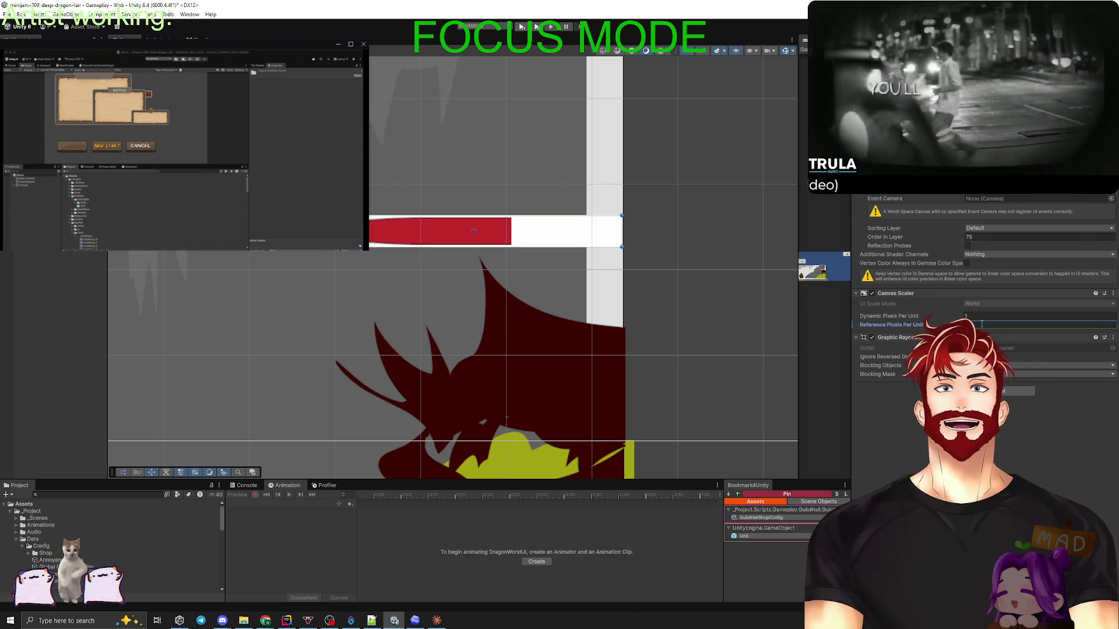
{"action": "key", "text": "Return"}
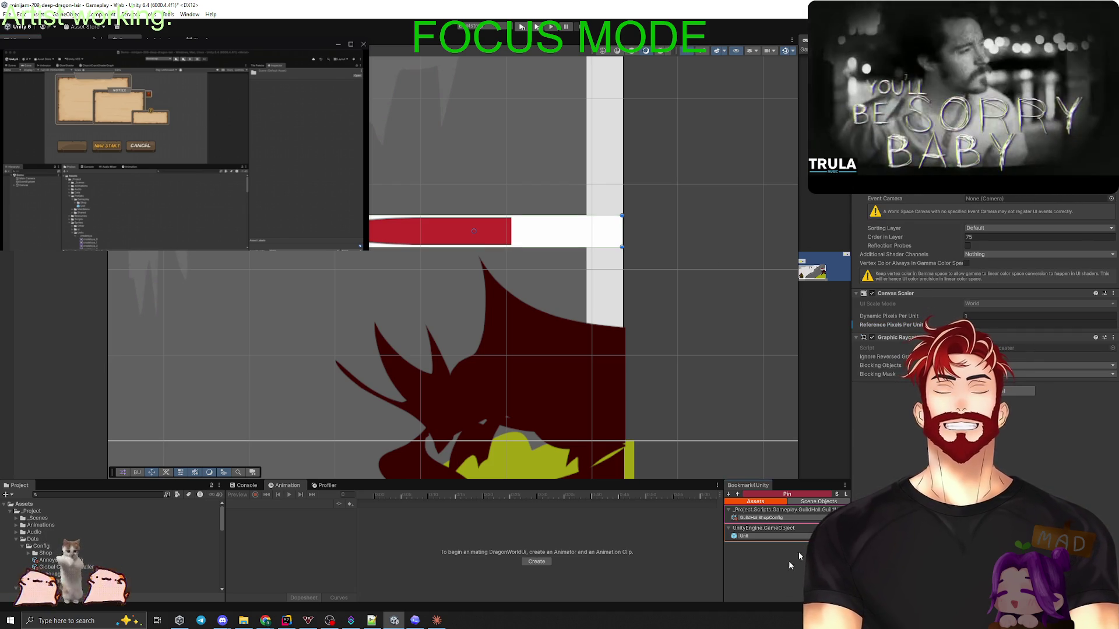
{"action": "left_click", "coordinate": [978, 324]}
{"action": "key", "text": "Return"}
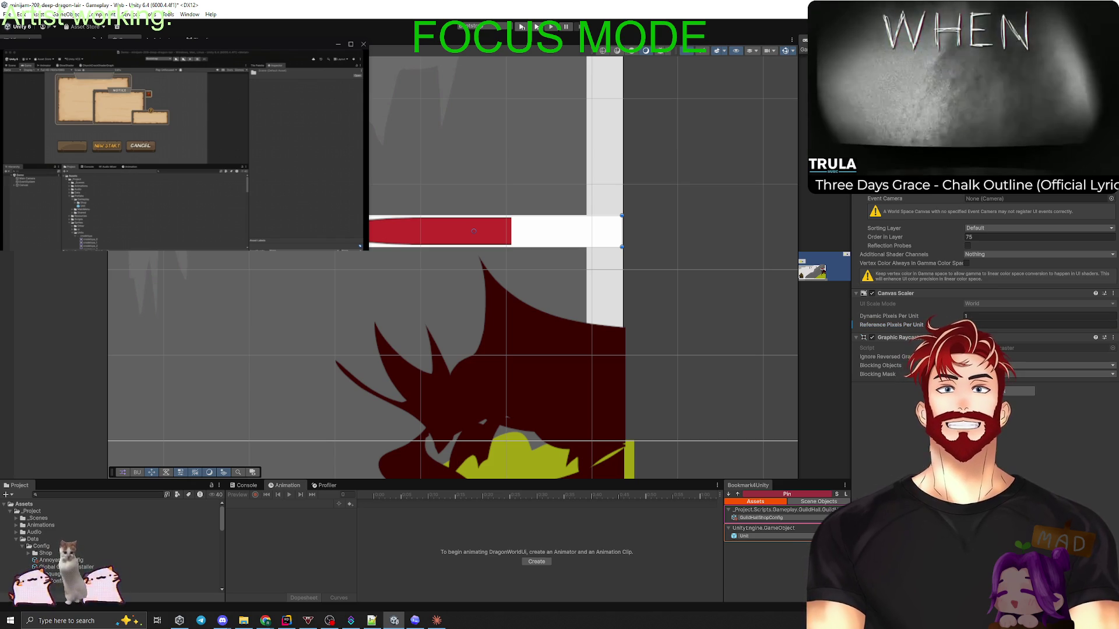
{"action": "left_click", "coordinate": [980, 324]}
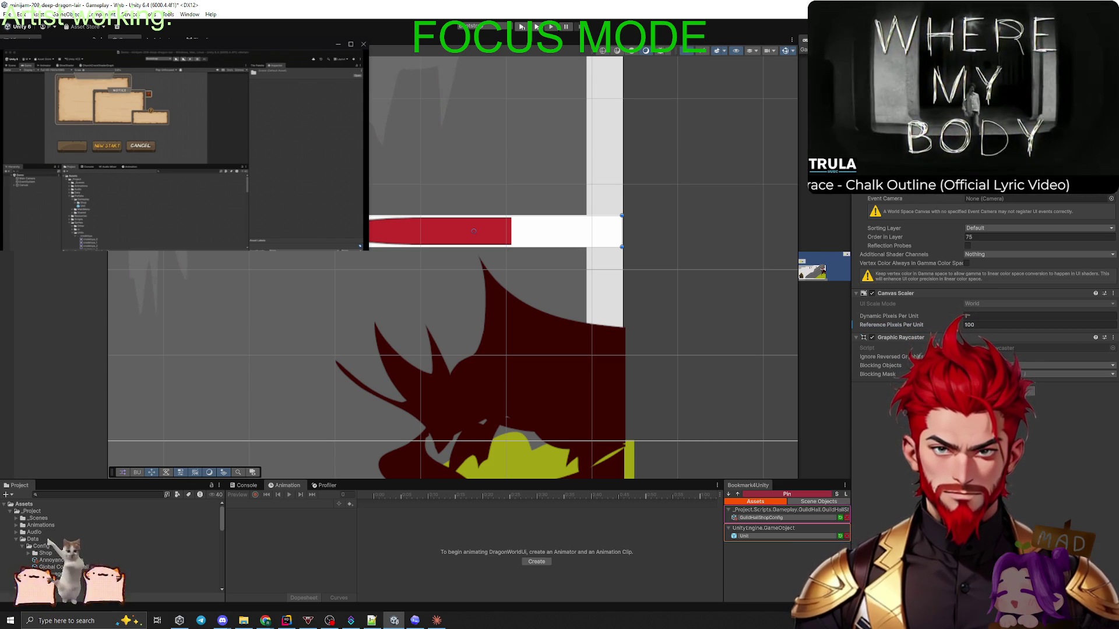
{"action": "key", "text": "Return"}
{"action": "left_click", "coordinate": [308, 360]}
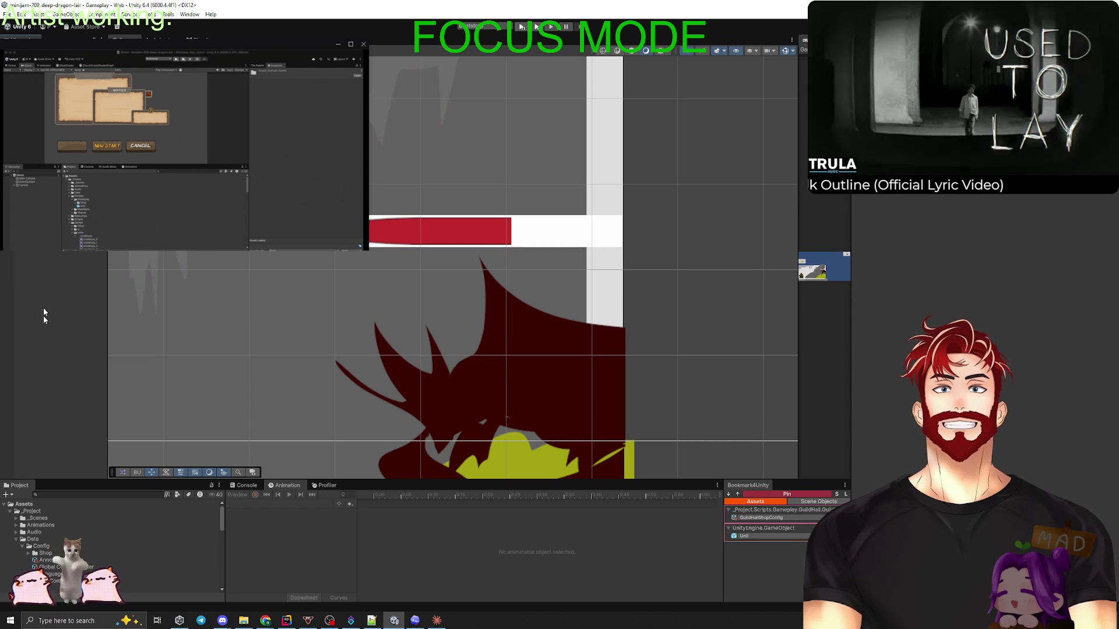
{"action": "left_click", "coordinate": [473, 231]}
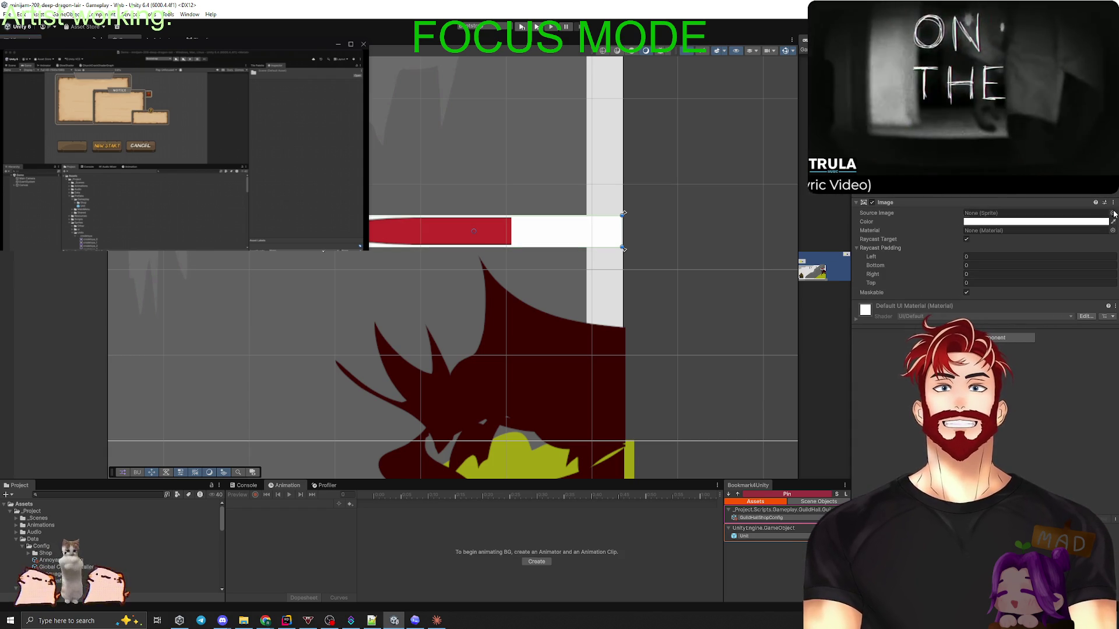
Step: Apply the rounded Background sprite to the BG image, then frame the bar and dragon
{"action": "left_click", "coordinate": [1113, 212]}
{"action": "double_click", "coordinate": [543, 208]}
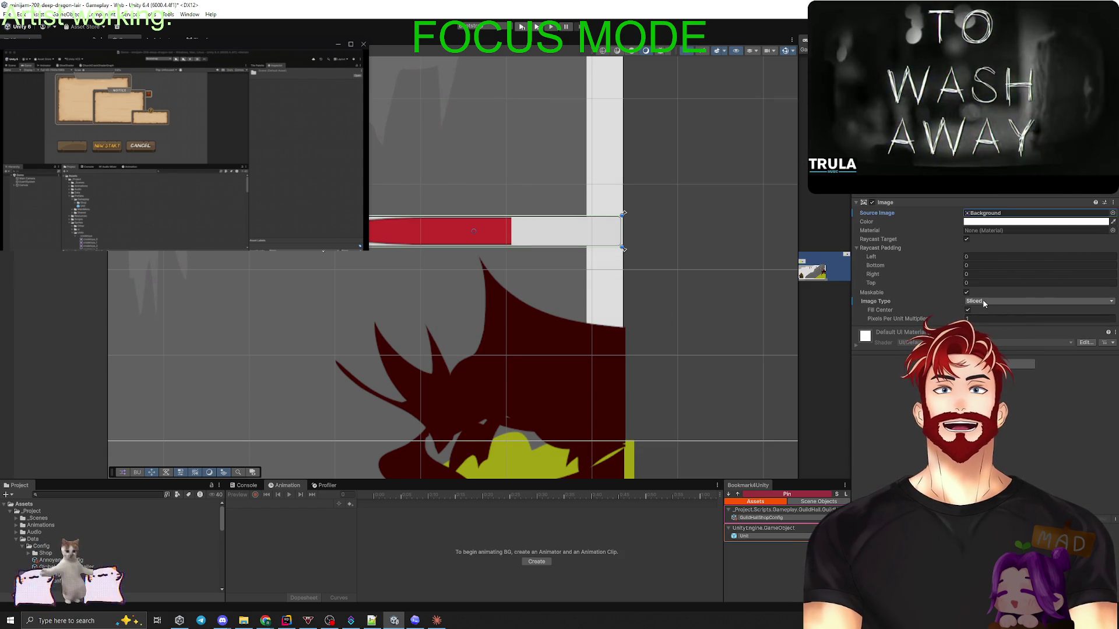
{"action": "left_click", "coordinate": [81, 325]}
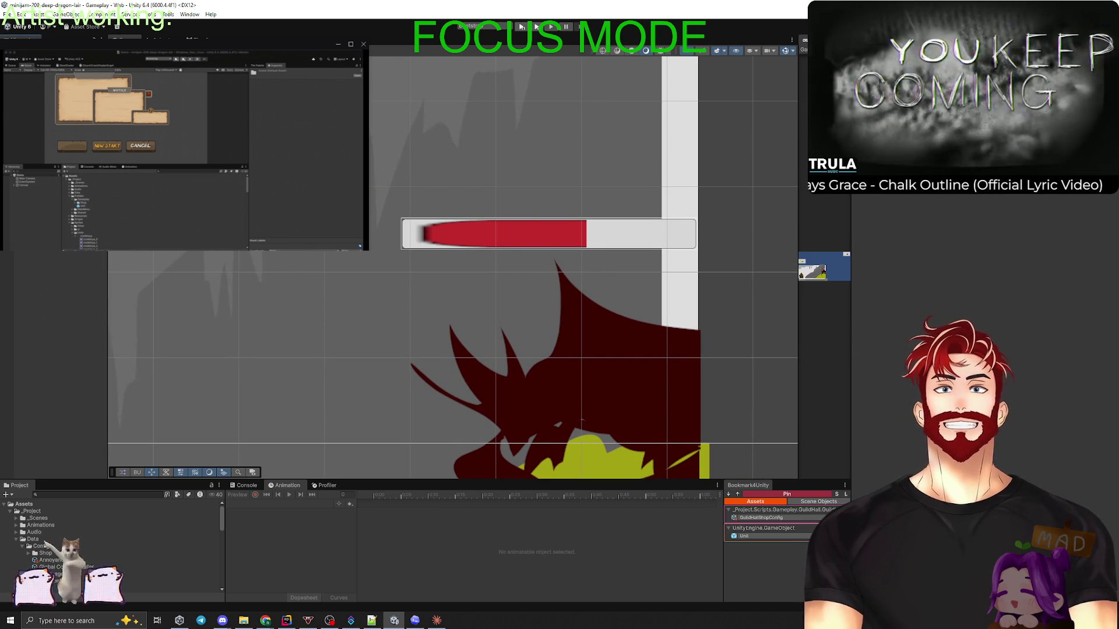
{"action": "left_click", "coordinate": [583, 379]}
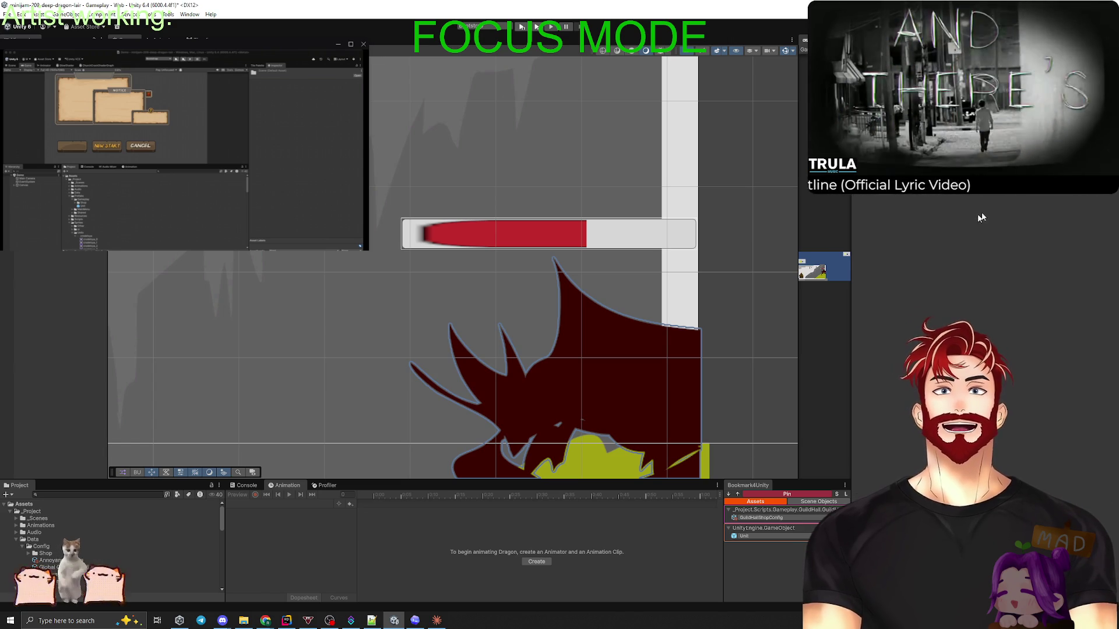
{"action": "scroll", "coordinate": [464, 264], "scroll_direction": "down", "scroll_amount": 3}
{"action": "mouse_move", "coordinate": [464, 263]}
{"action": "left_mouse_down"}
{"action": "mouse_move", "coordinate": [365, 191]}
{"action": "mouse_move", "coordinate": [517, 180]}
{"action": "left_mouse_up"}
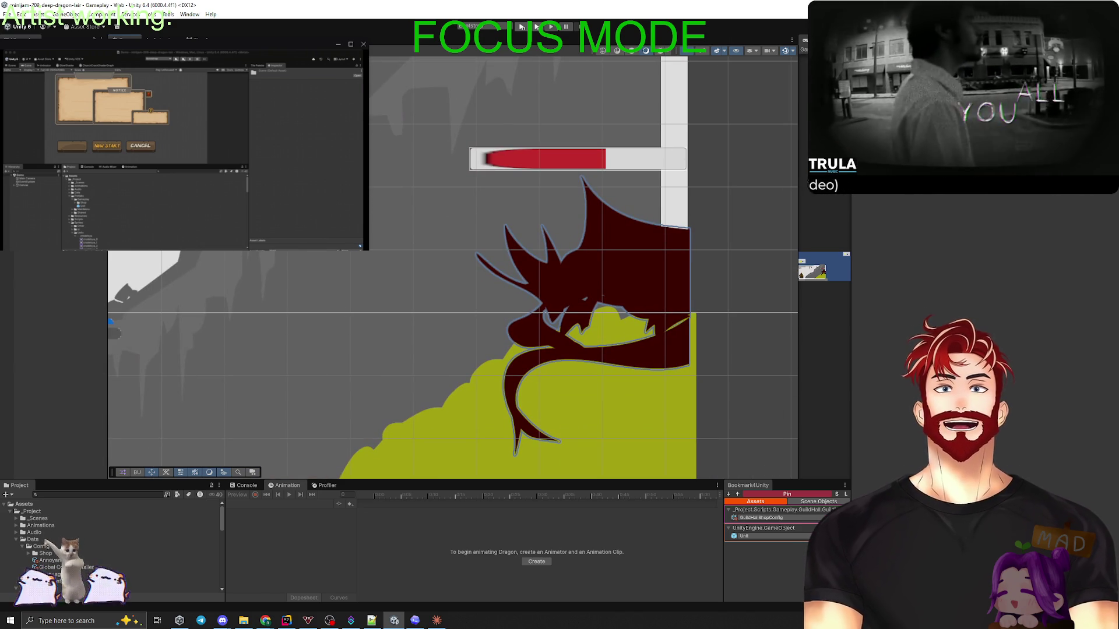
Step: Create an empty GameObject named DragonInstaller from the Hierarchy's context menu
{"action": "left_click", "coordinate": [46, 244]}
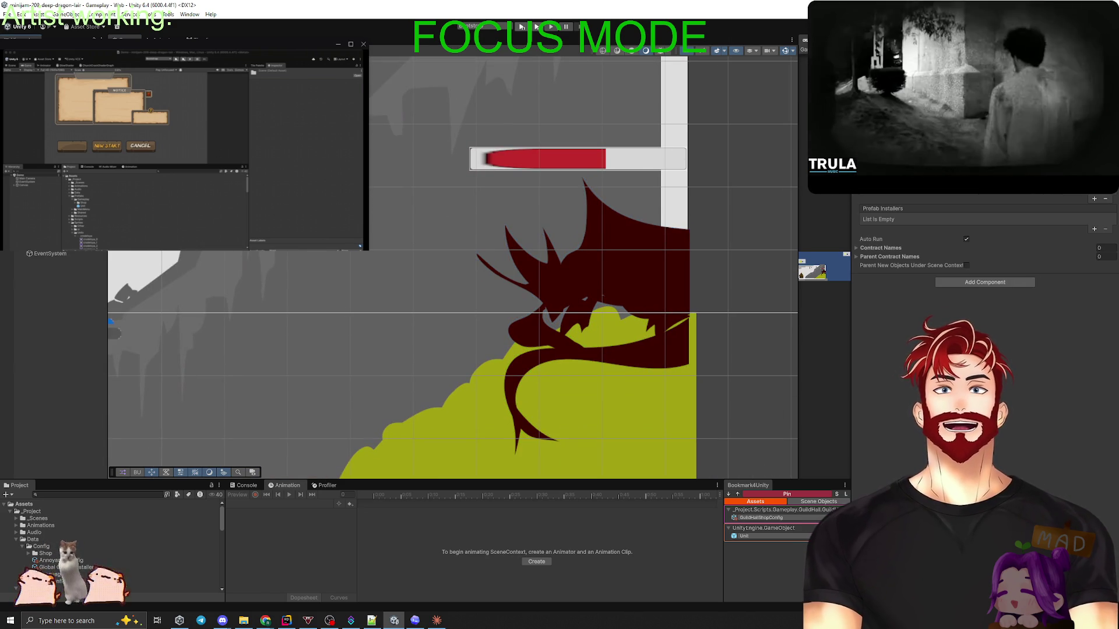
{"action": "right_click", "coordinate": [42, 251]}
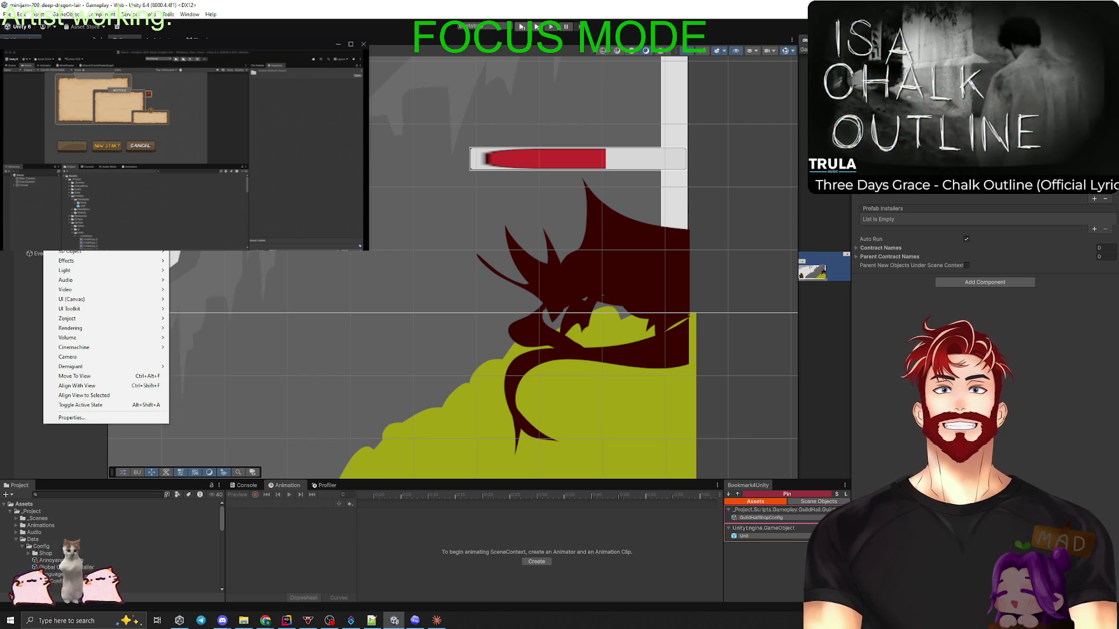
{"action": "left_click", "coordinate": [64, 272]}
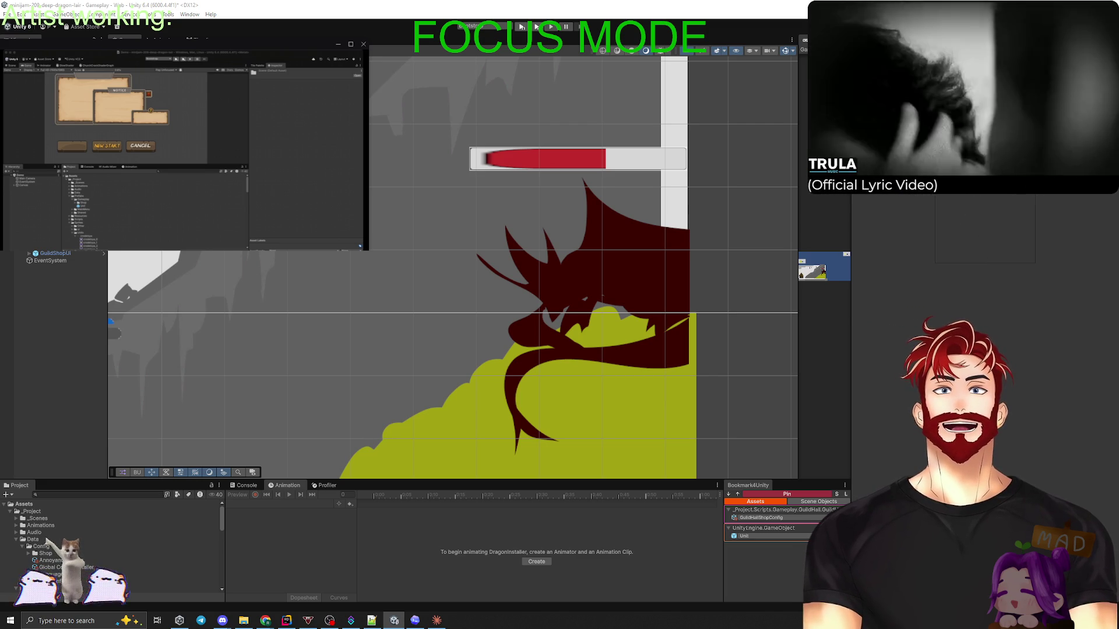
{"action": "key", "text": "alt+Tab"}
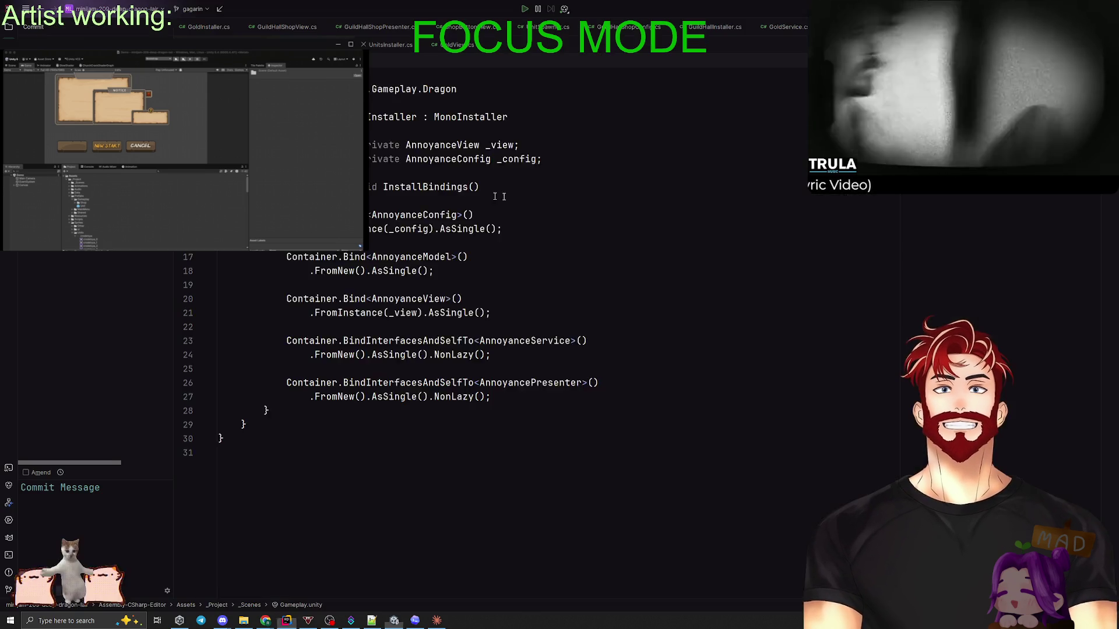
Step: Change the installer class name from AnnoyanceInstaller to DragonInstaller, then return to Unity
{"action": "key", "text": "F2"}
{"action": "double_click", "coordinate": [506, 296]}
{"action": "type", "text": "DragonInstaller"}
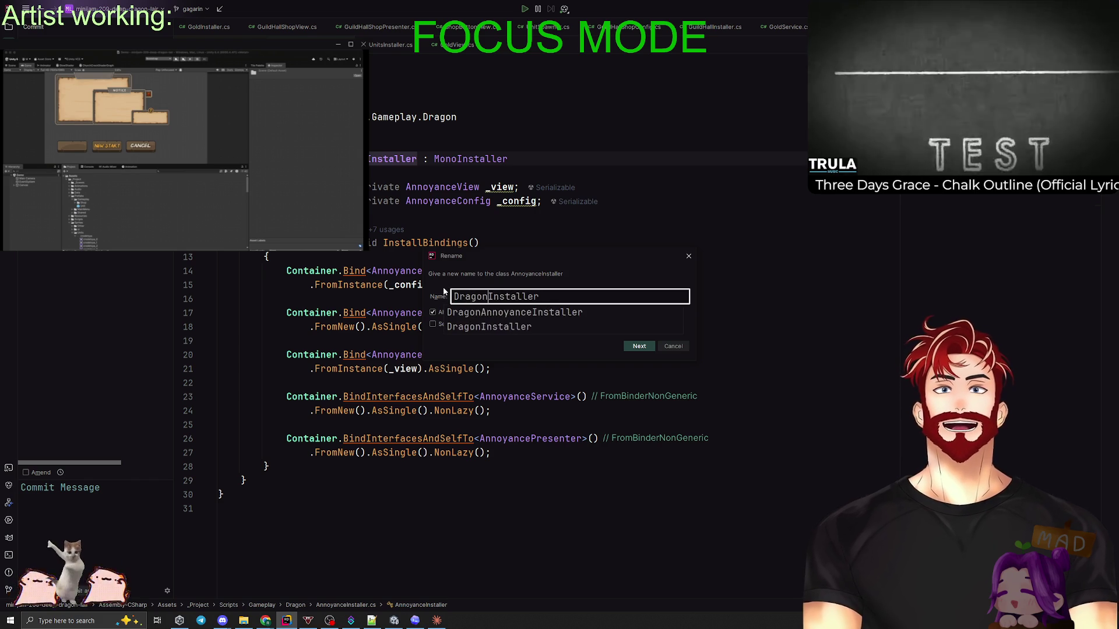
{"action": "key", "text": "Return"}
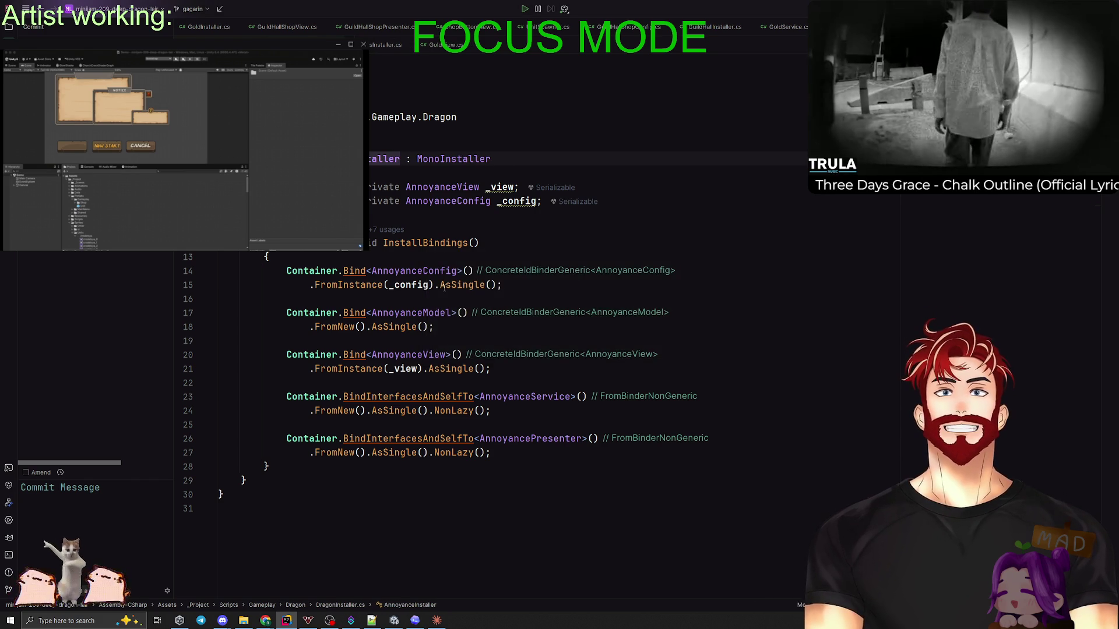
{"action": "key", "text": "alt+Tab"}
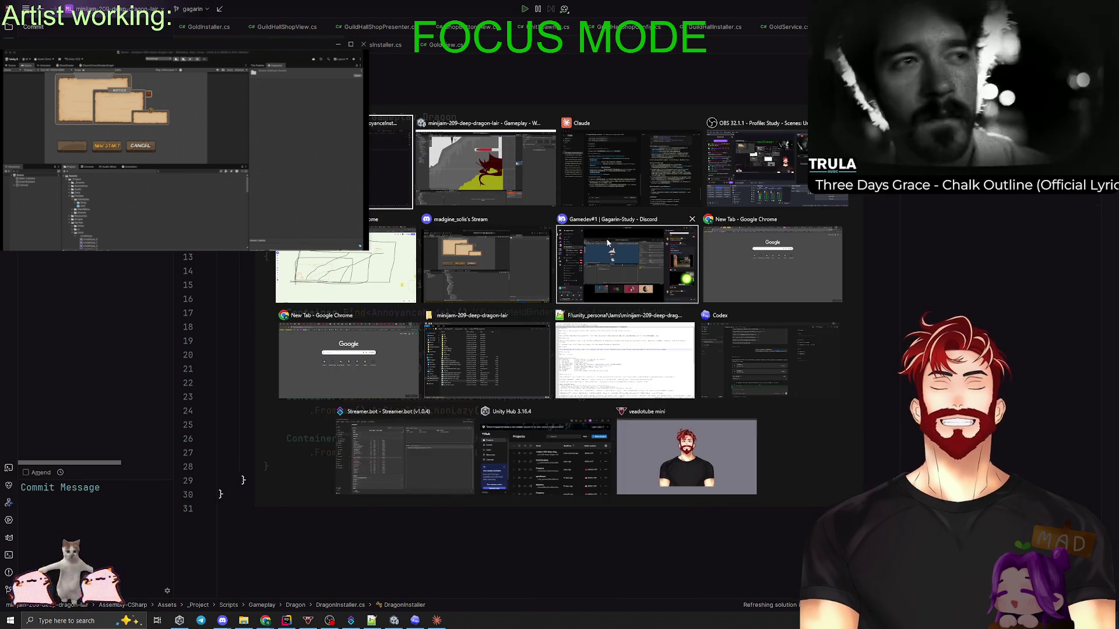
{"action": "key", "text": "alt+Tab"}
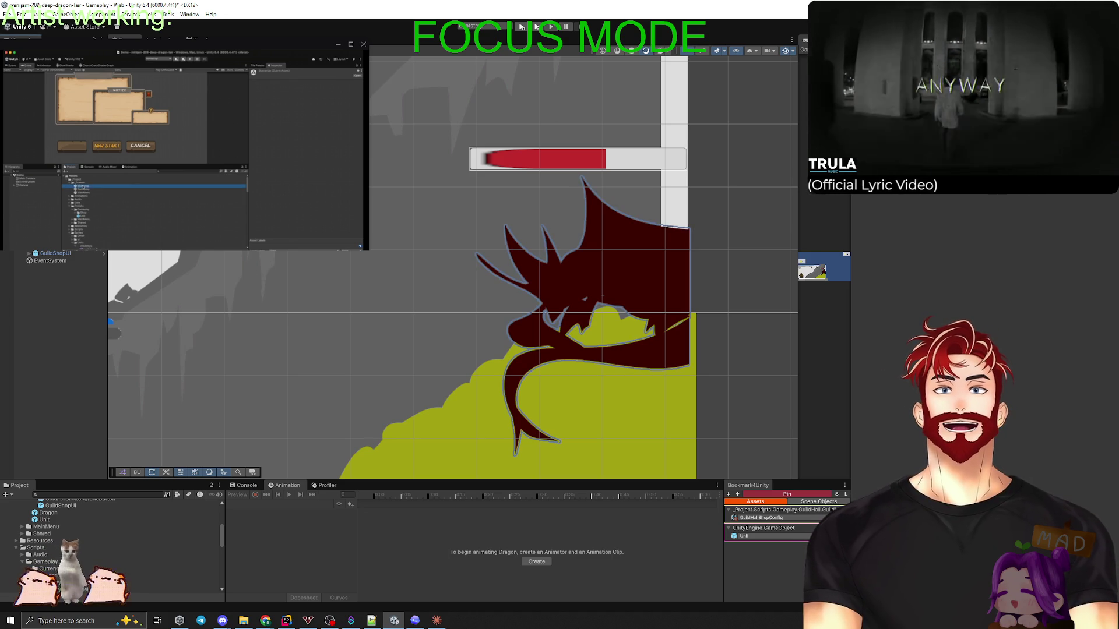
Step: Zoom the Scene view out from DragonWorldUI to show the whole cave level and the dragon's red bar
{"action": "left_click", "coordinate": [578, 159]}
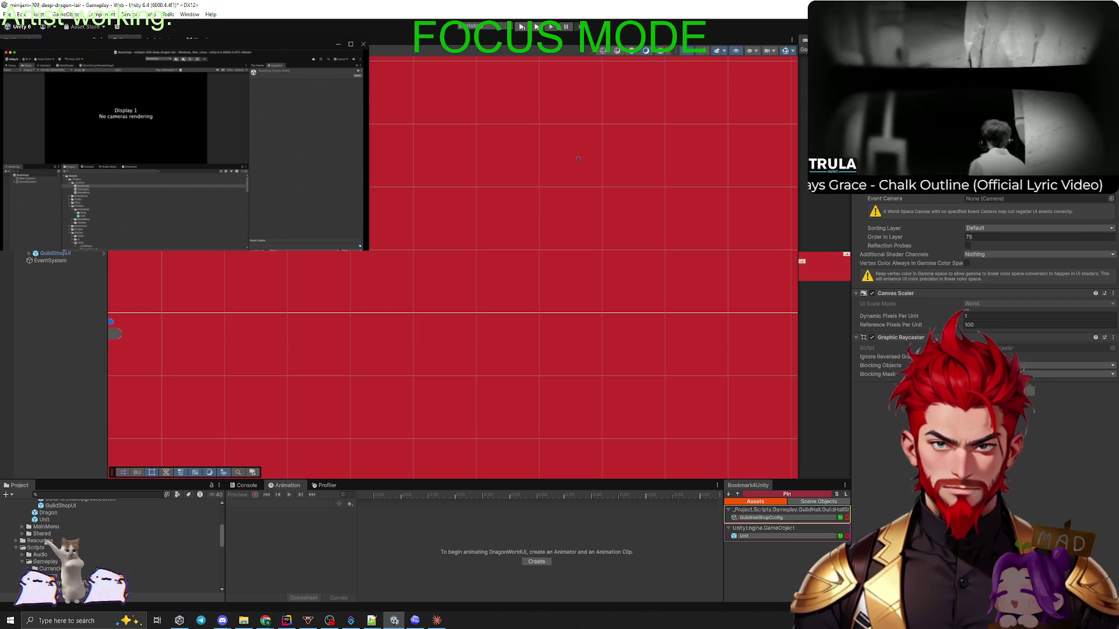
{"action": "scroll", "coordinate": [645, 221], "scroll_direction": "down", "scroll_amount": 5}
{"action": "scroll", "coordinate": [528, 249], "scroll_direction": "down", "scroll_amount": 8}
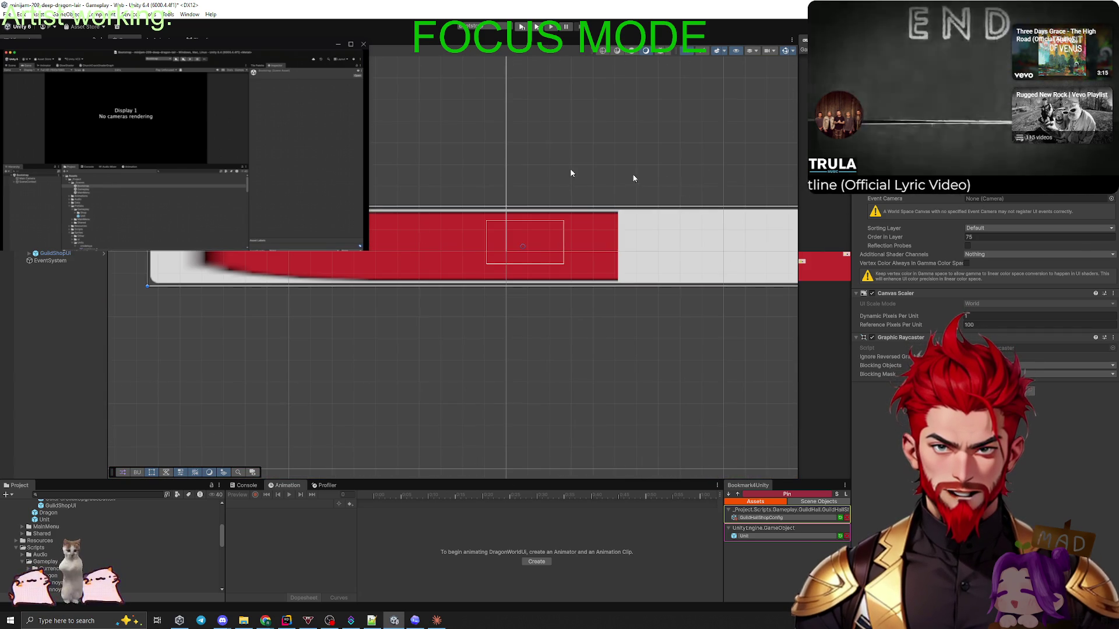
{"action": "scroll", "coordinate": [542, 261], "scroll_direction": "up", "scroll_amount": 10}
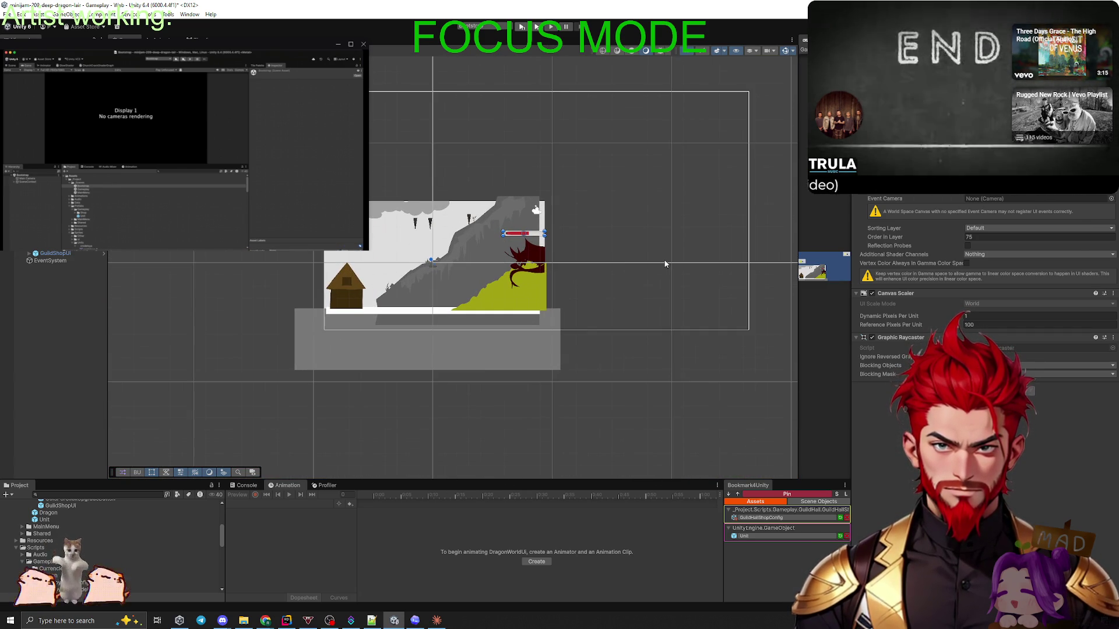
{"action": "left_click", "coordinate": [665, 264]}
{"action": "scroll", "coordinate": [561, 261], "scroll_direction": "up", "scroll_amount": 2}
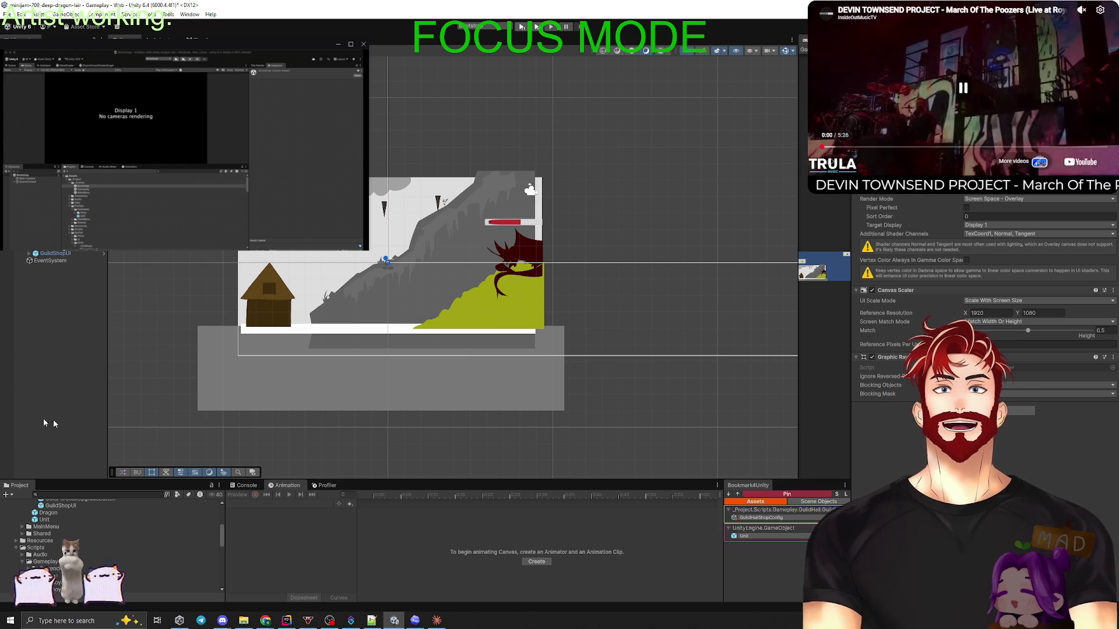
{"action": "left_click", "coordinate": [25, 355]}
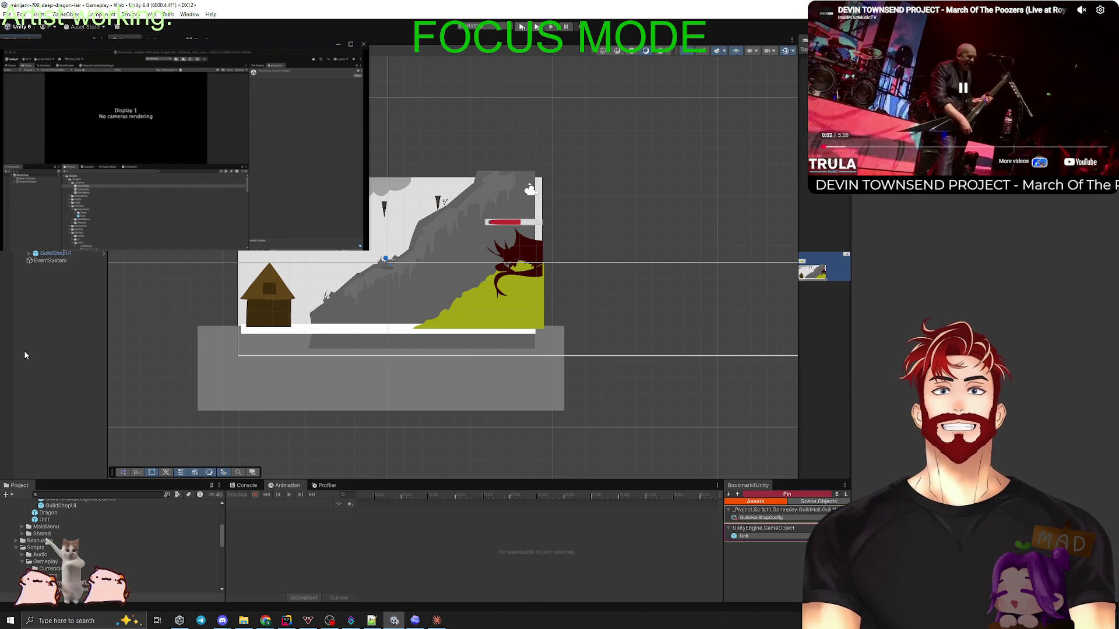
{"action": "left_click", "coordinate": [516, 268]}
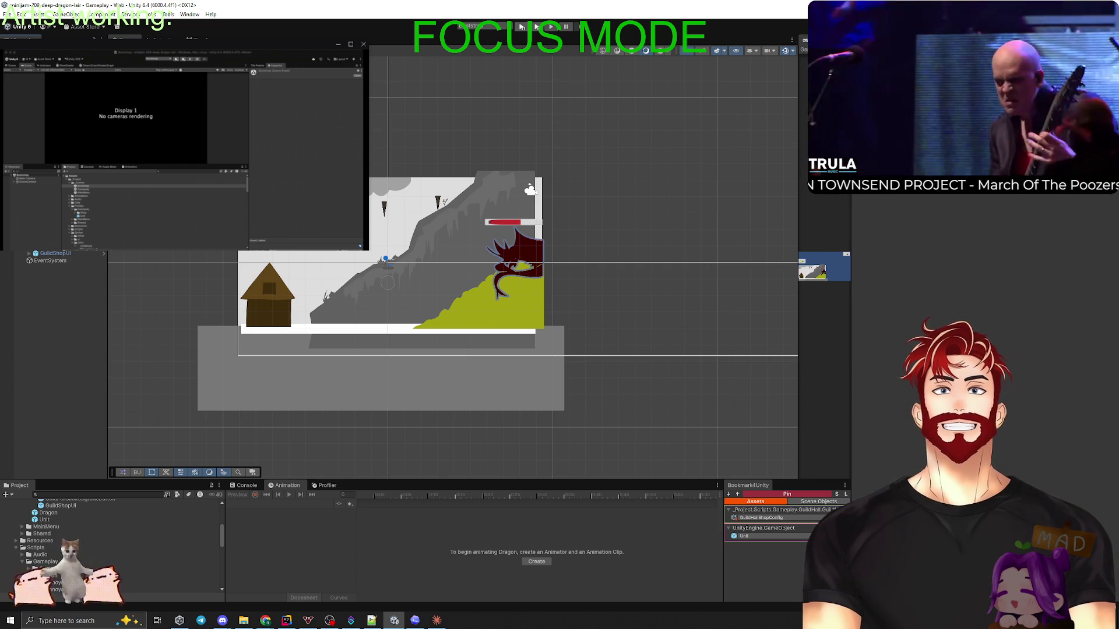
Step: Add the Annoyance View component to the dragon's DragonWorldUi bar canvas
{"action": "left_click", "coordinate": [505, 222]}
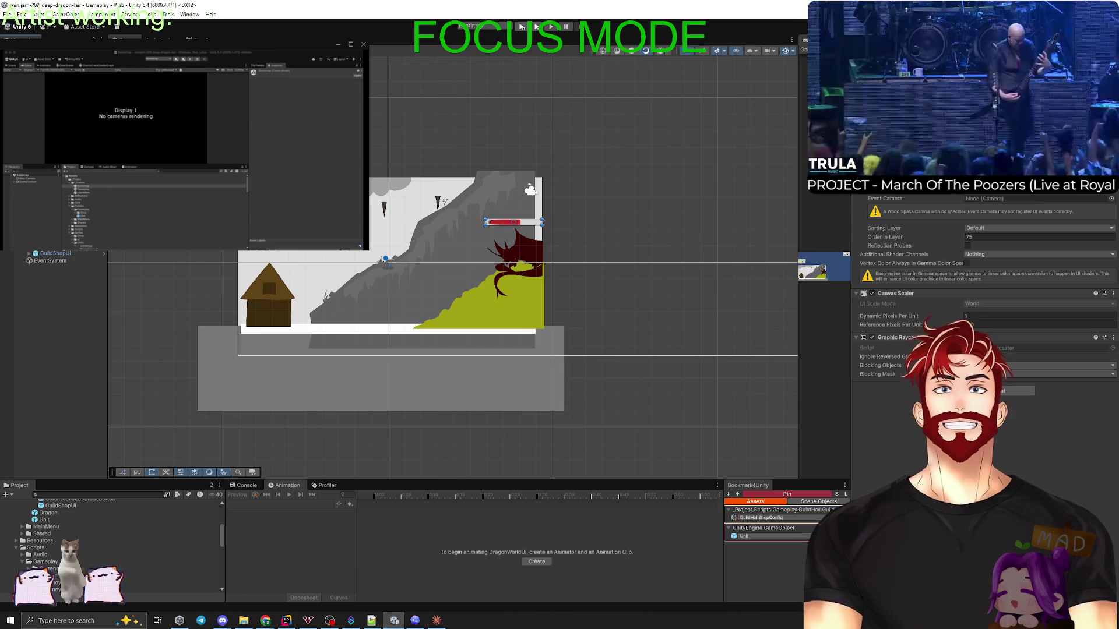
{"action": "left_click", "coordinate": [505, 222]}
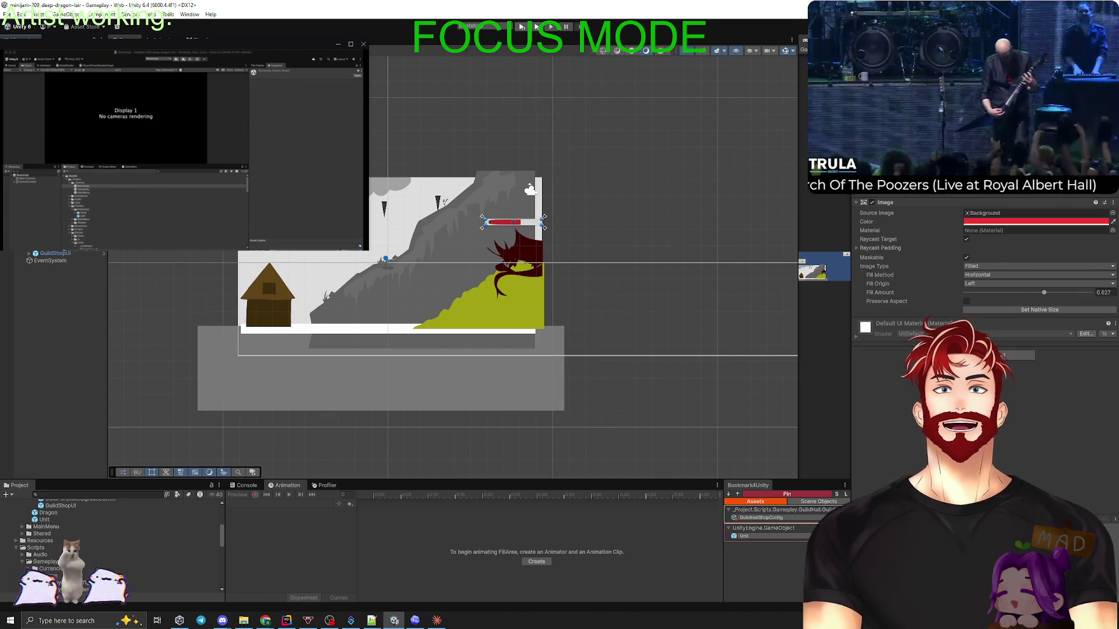
{"action": "left_click", "coordinate": [505, 222]}
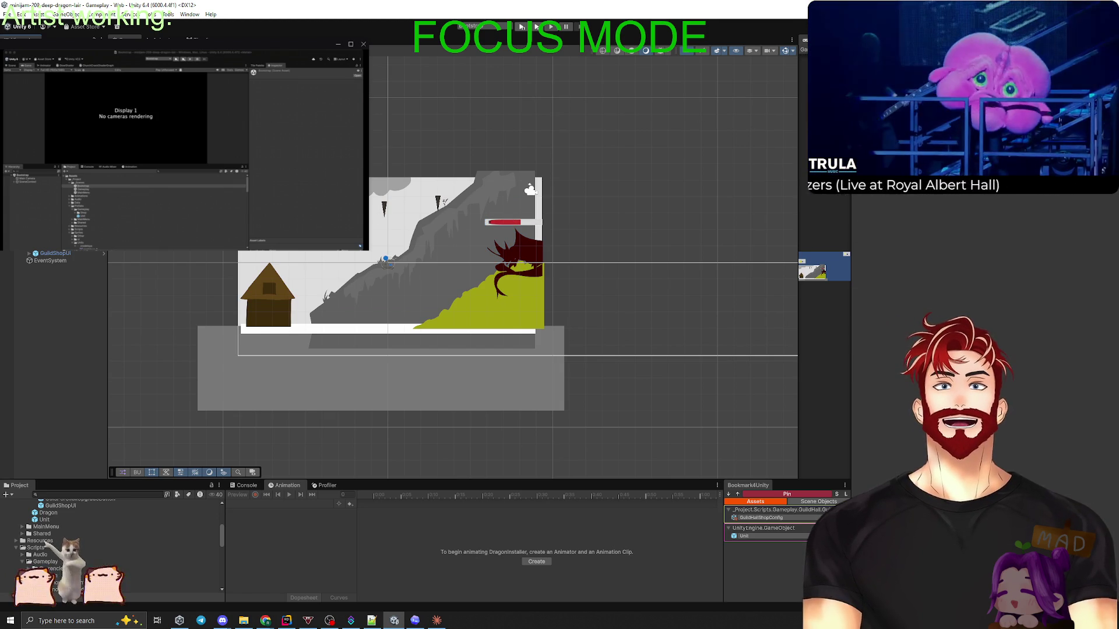
{"action": "left_click", "coordinate": [505, 222]}
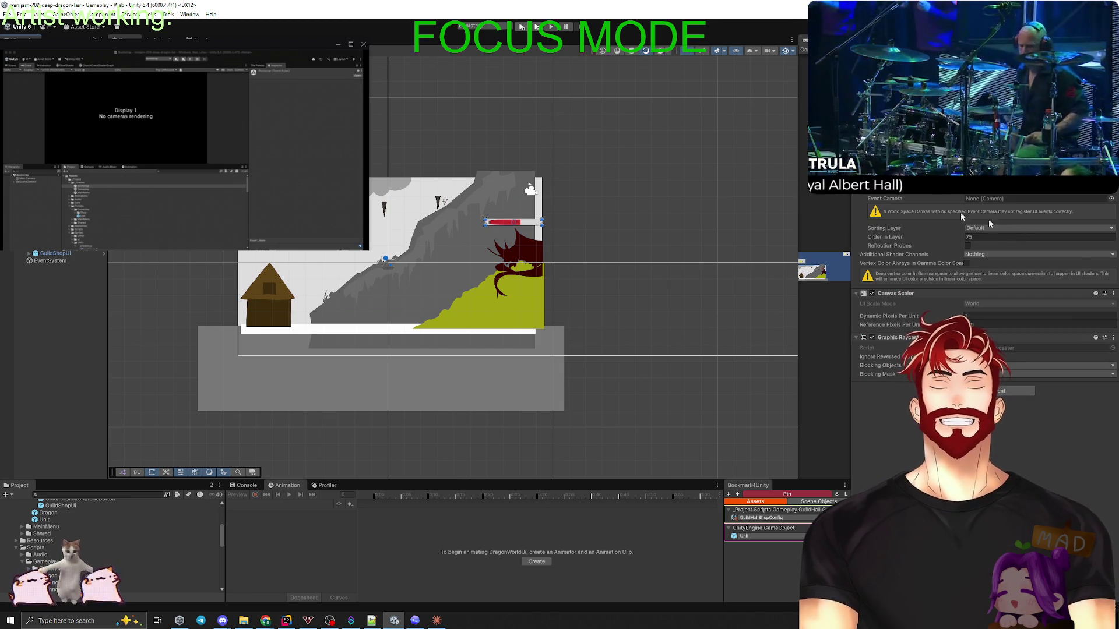
{"action": "left_click", "coordinate": [1017, 391]}
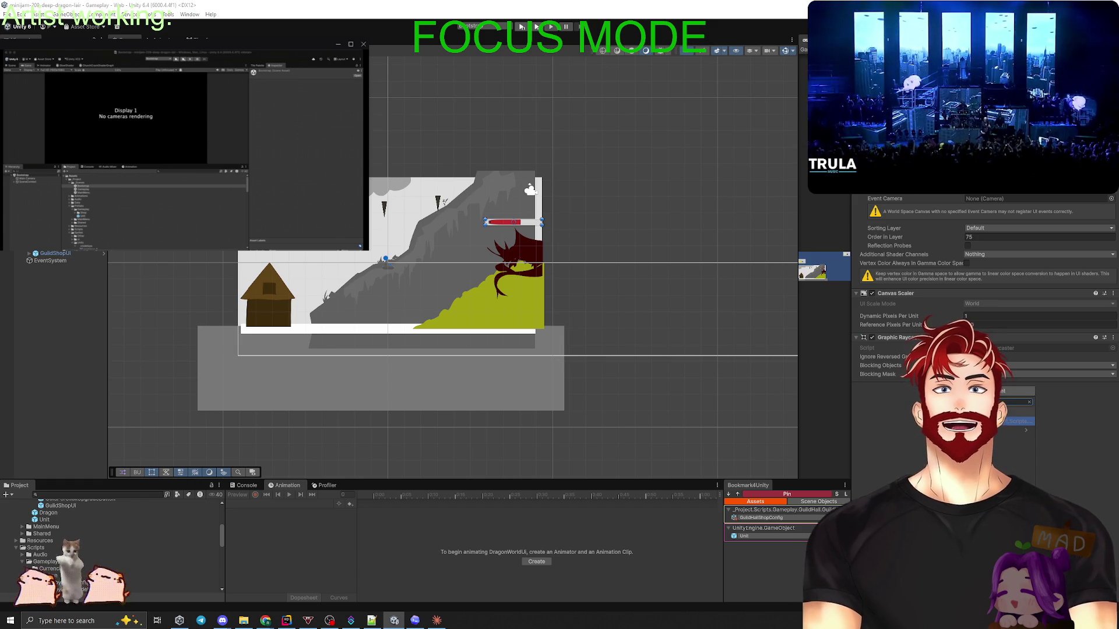
{"action": "key", "text": "Return"}
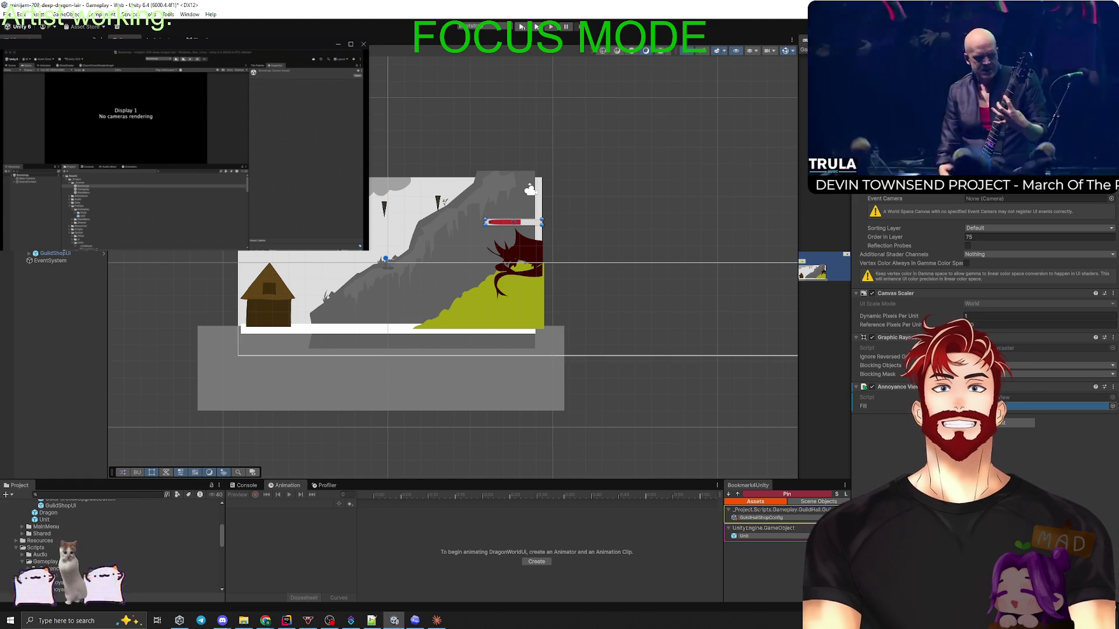
Step: Select the DragonInstaller object and scroll the Project window to the Data/Config folder
{"action": "left_click", "coordinate": [388, 283]}
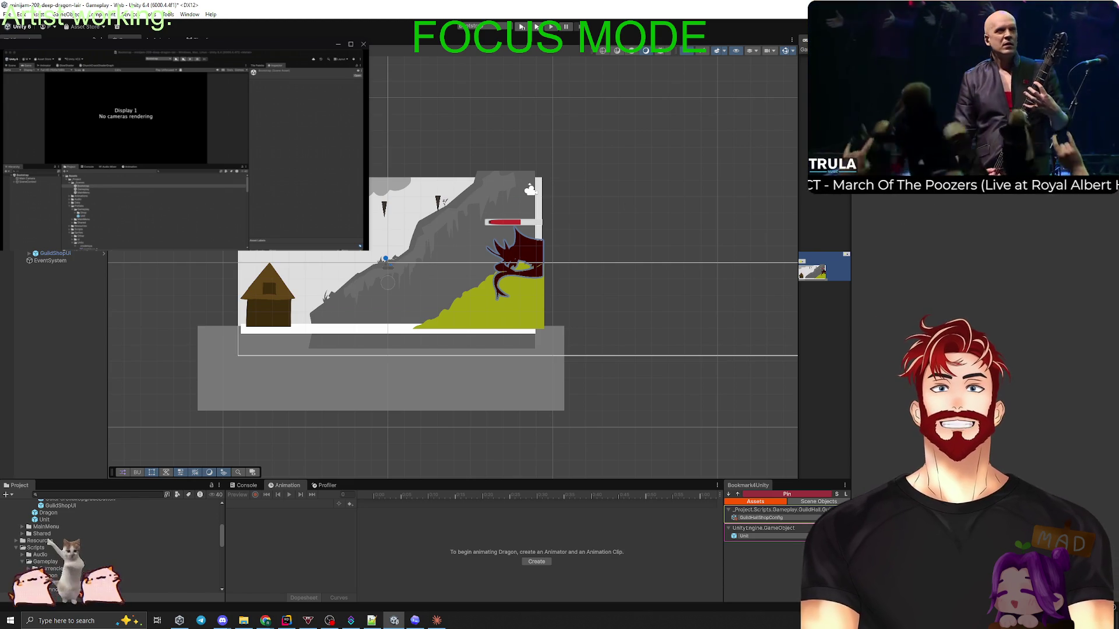
{"action": "left_click", "coordinate": [388, 283]}
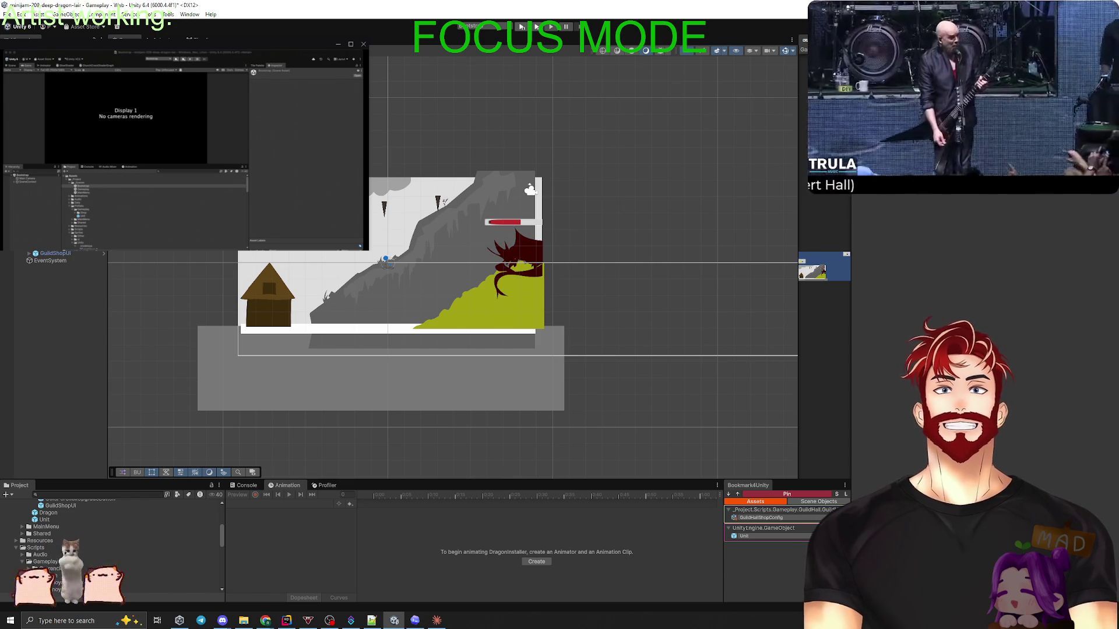
{"action": "scroll", "coordinate": [83, 528], "scroll_direction": "up", "scroll_amount": 5}
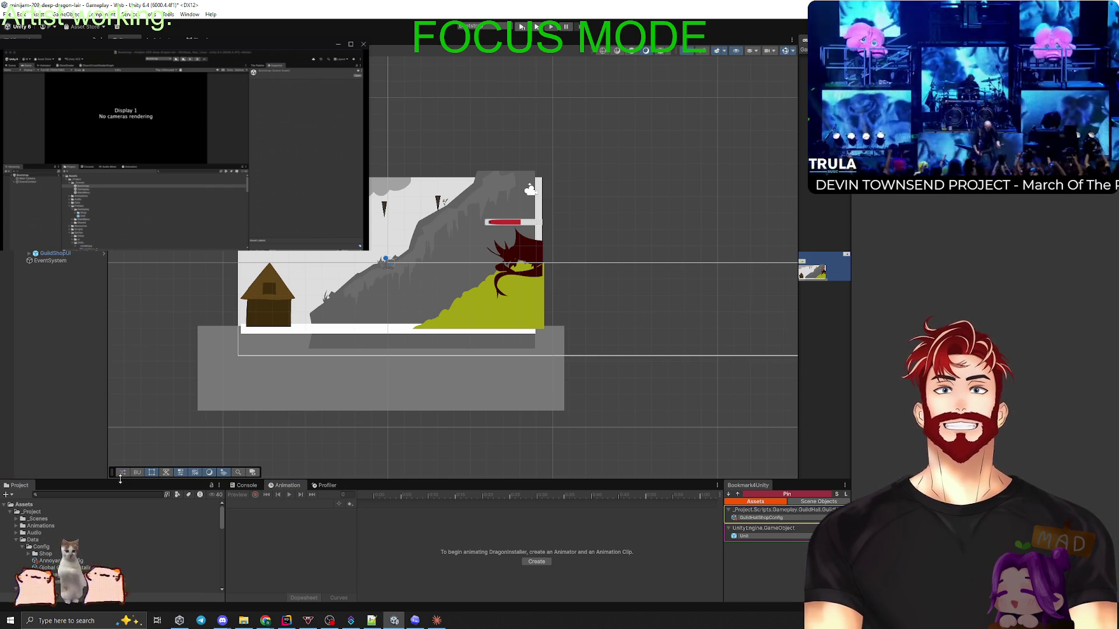
{"action": "left_click", "coordinate": [84, 561]}
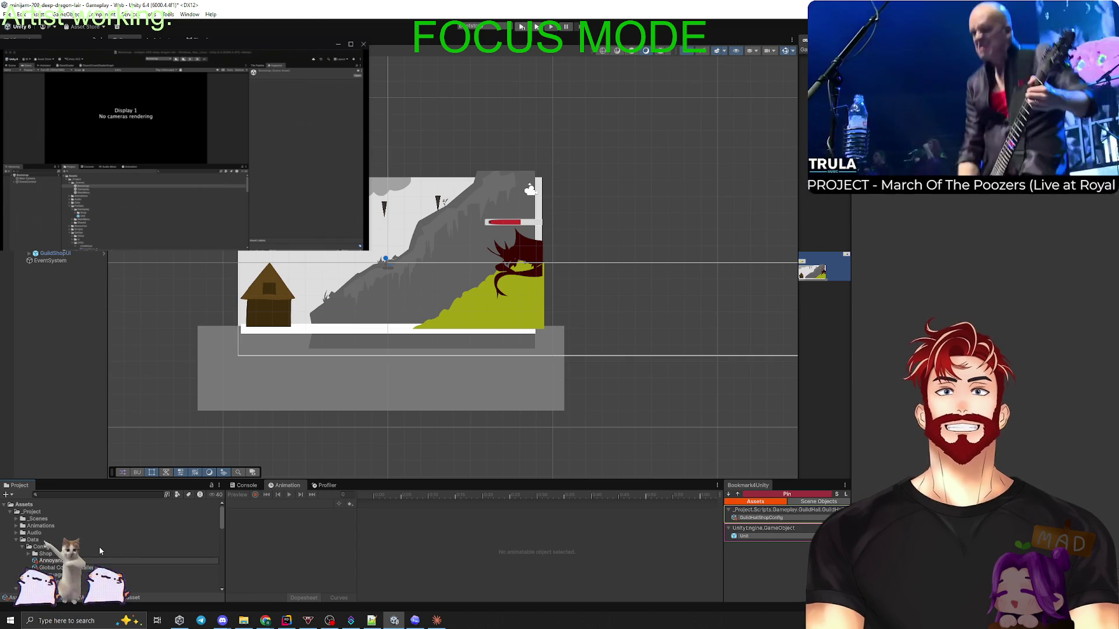
{"action": "left_click", "coordinate": [70, 561]}
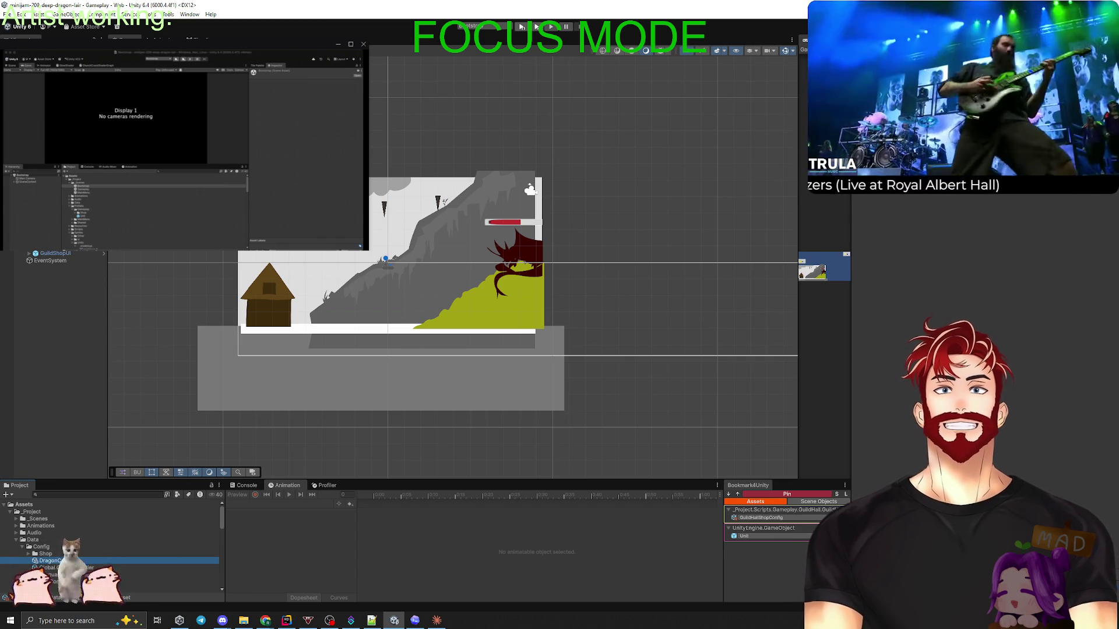
{"action": "left_click", "coordinate": [105, 312]}
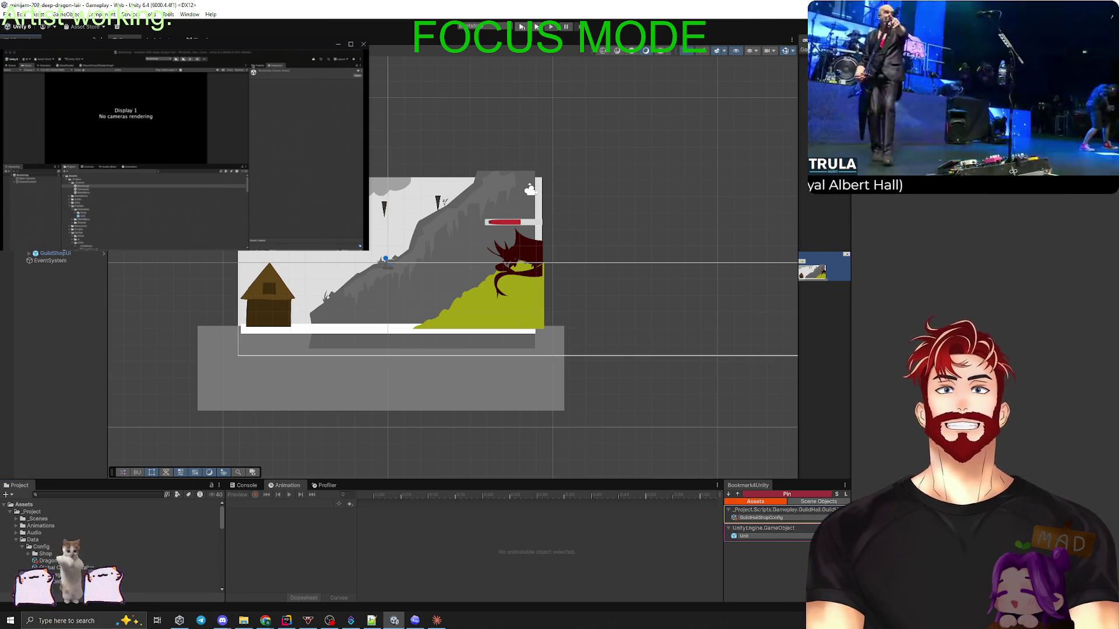
{"action": "key", "text": "alt+Tab"}
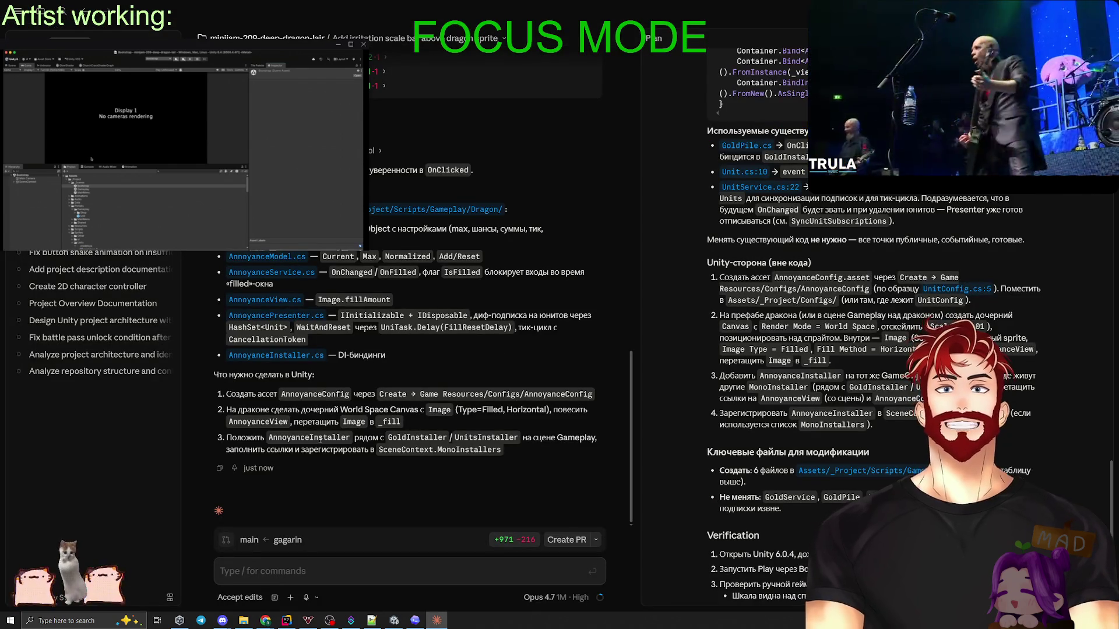
{"action": "key", "text": "alt+Tab"}
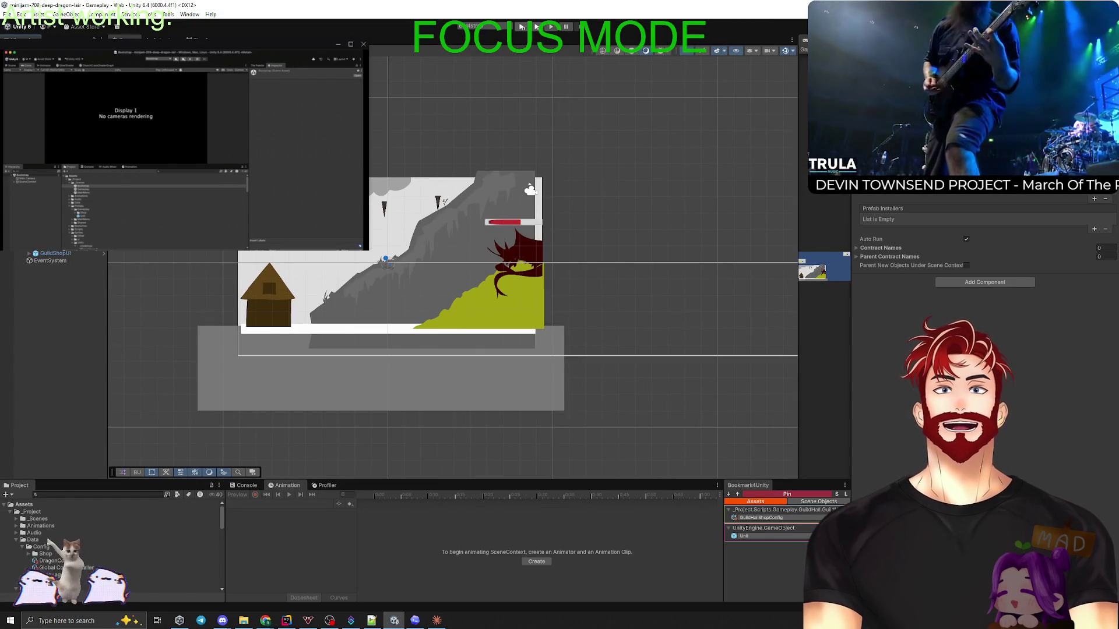
Step: Assign DragonInstaller to SceneContext's Mono Installers and widen the Game view to half the area
{"action": "left_click", "coordinate": [1102, 197]}
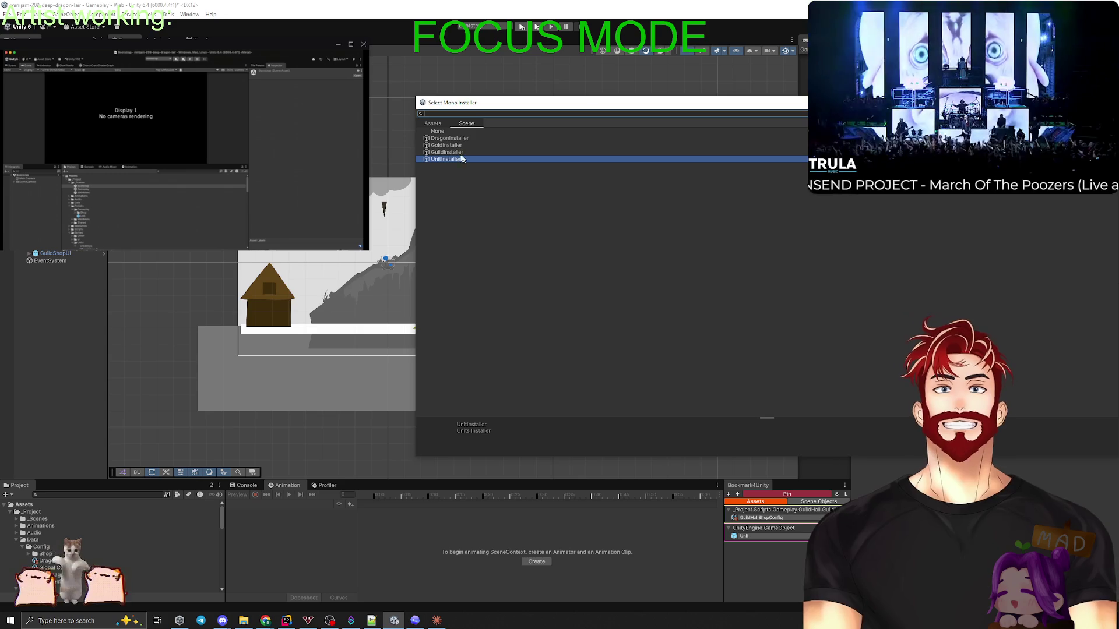
{"action": "double_click", "coordinate": [452, 139]}
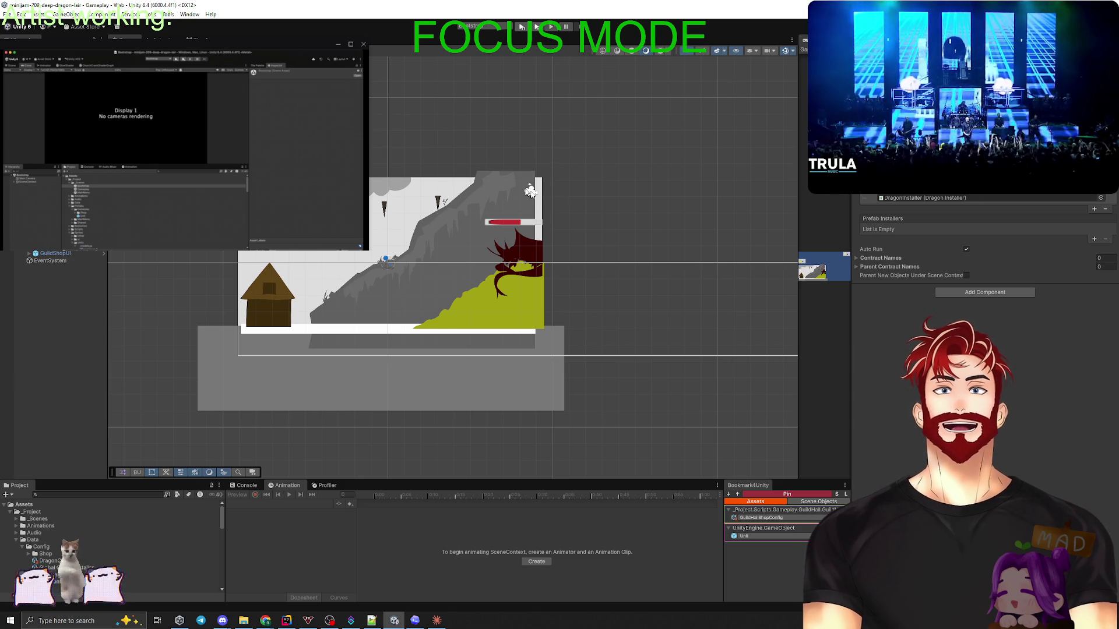
{"action": "mouse_move", "coordinate": [798, 290]}
{"action": "left_mouse_down"}
{"action": "mouse_move", "coordinate": [370, 275]}
{"action": "mouse_move", "coordinate": [729, 271]}
{"action": "left_mouse_up"}
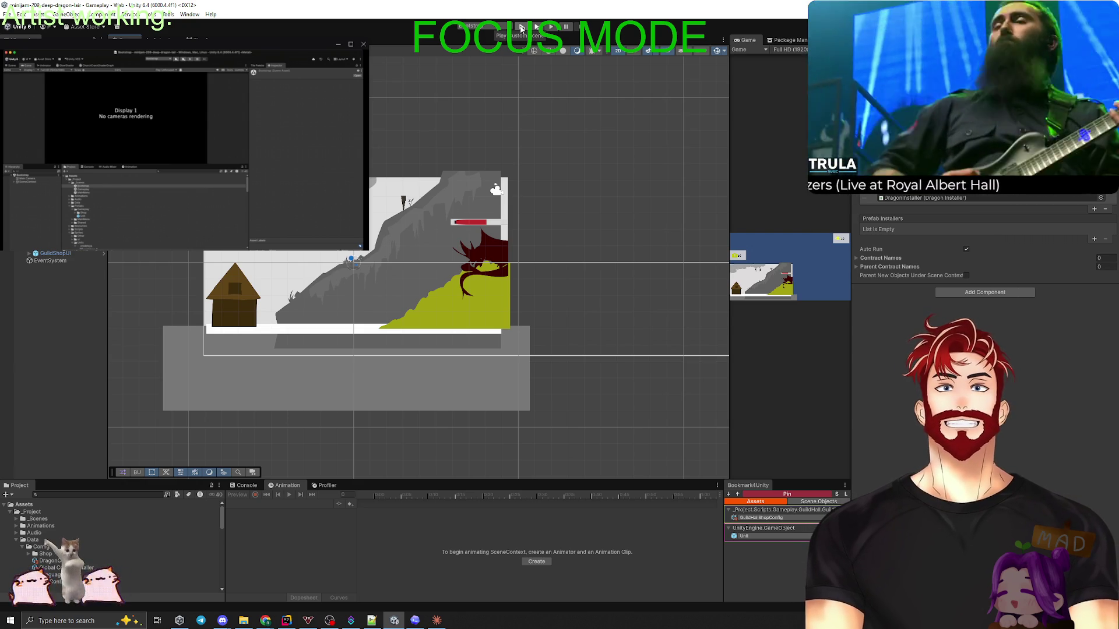
{"action": "left_click", "coordinate": [35, 14]}
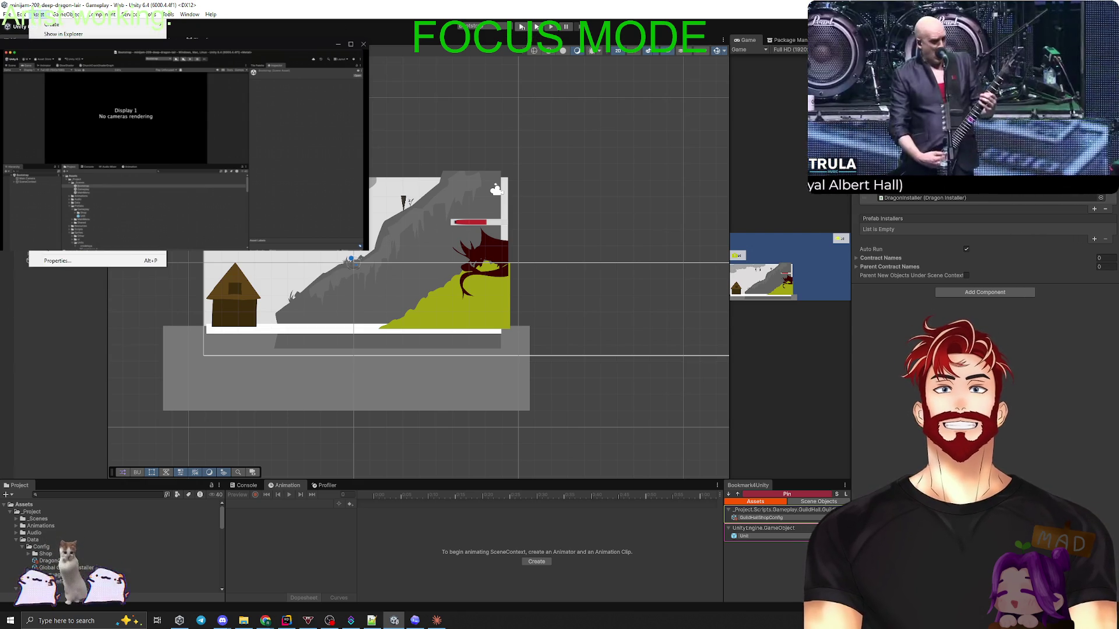
Step: Run Zenject validation on the open scenes' bindings and clear the Console
{"action": "mouse_move", "coordinate": [22, 14]}
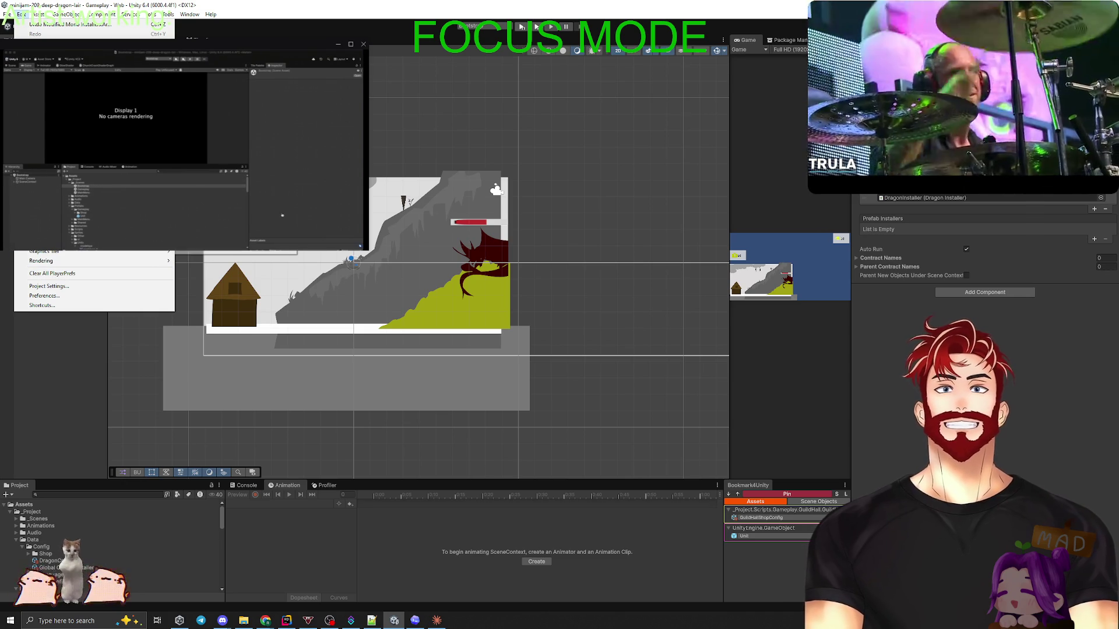
{"action": "left_click", "coordinate": [471, 422]}
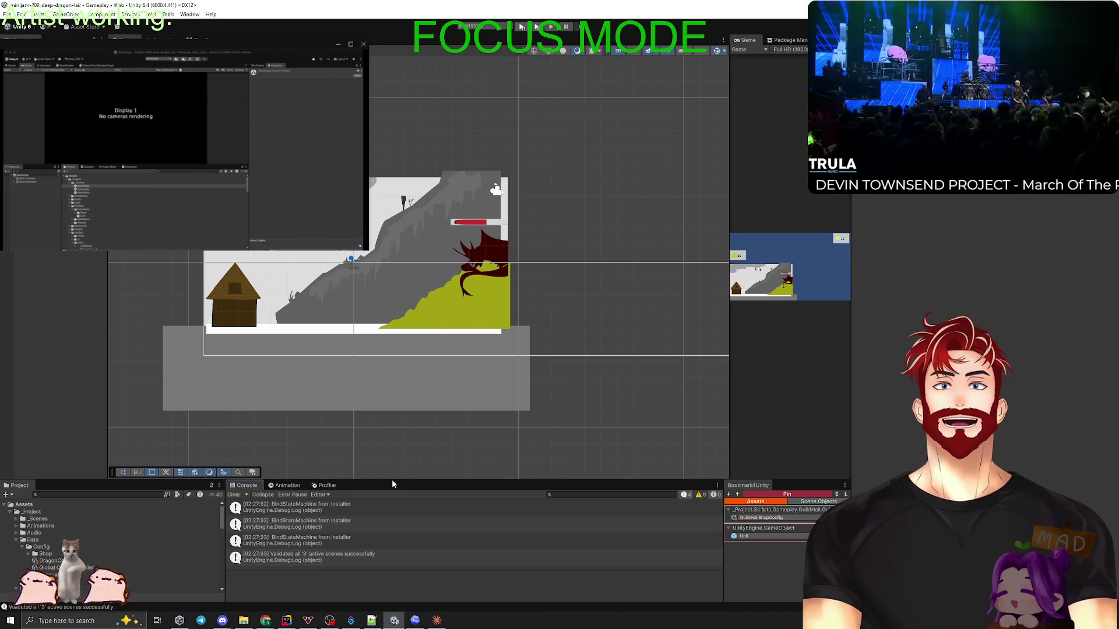
{"action": "left_click_drag", "start_coordinate": [400, 480], "coordinate": [355, 448]}
{"action": "left_click", "coordinate": [233, 461]}
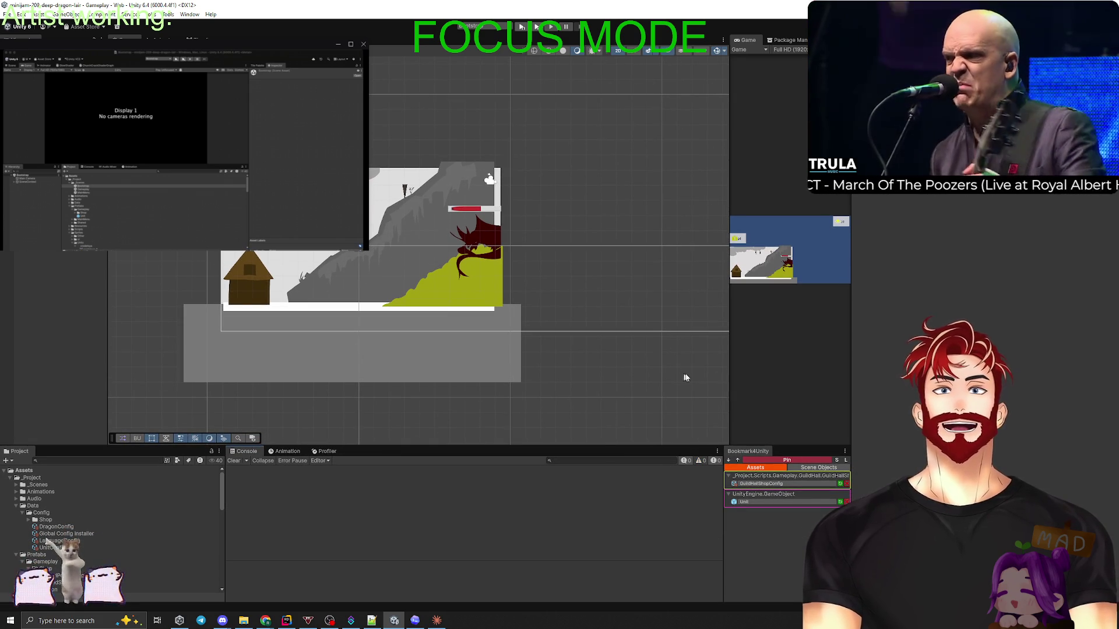
Step: Shift the camera down and left over the cave level and widen the Game view
{"action": "left_click_drag", "start_coordinate": [730, 375], "coordinate": [314, 364]}
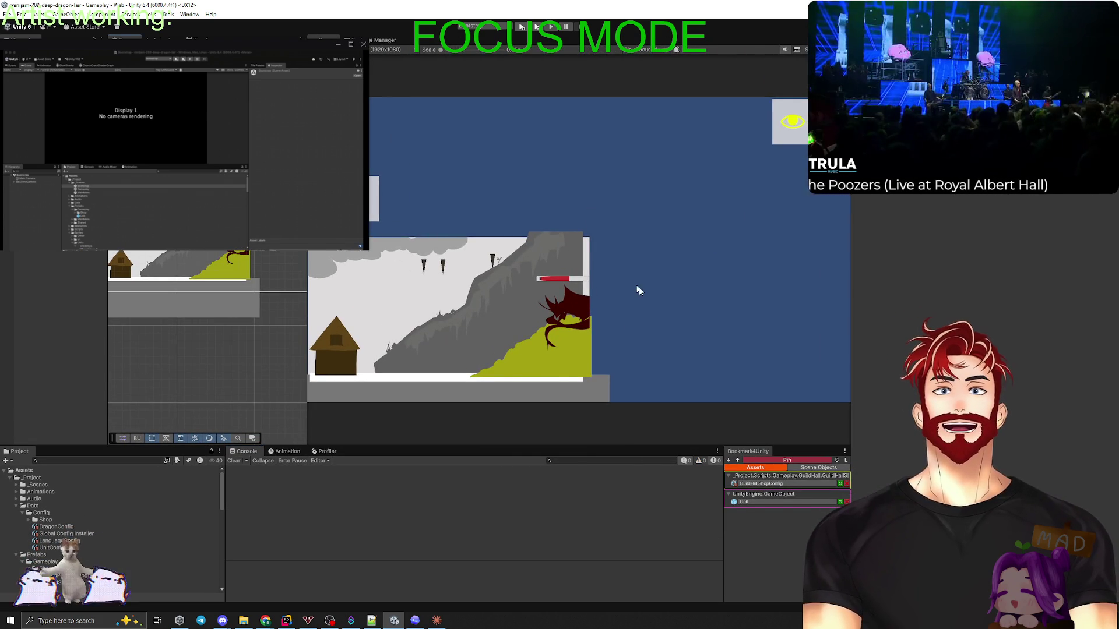
{"action": "left_click_drag", "start_coordinate": [307, 252], "coordinate": [606, 252]}
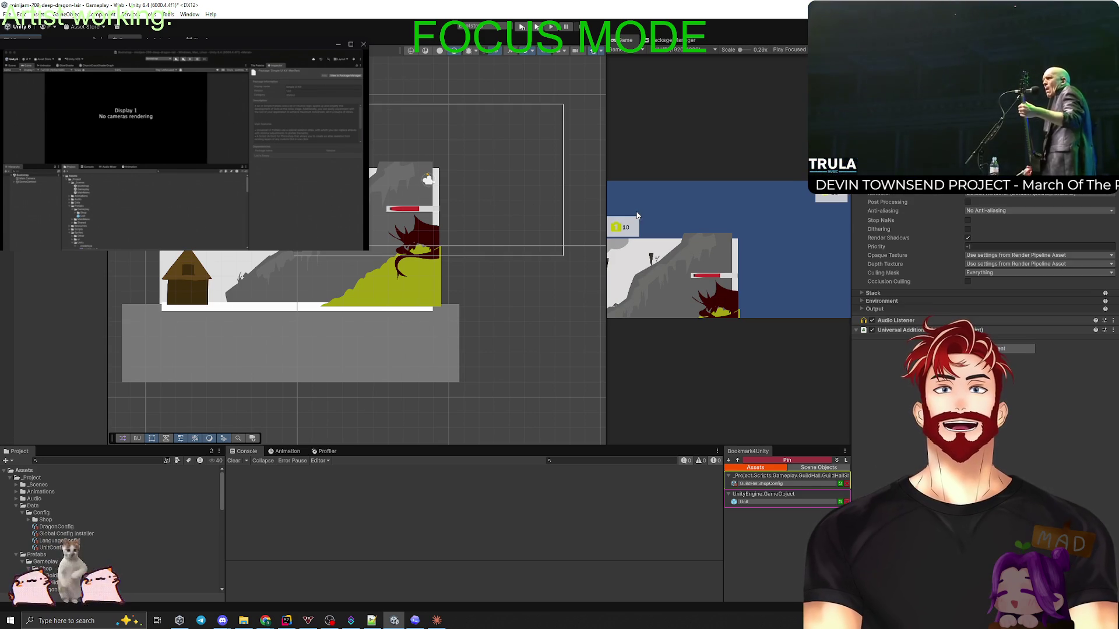
{"action": "scroll", "coordinate": [282, 303], "scroll_direction": "down", "scroll_amount": 2}
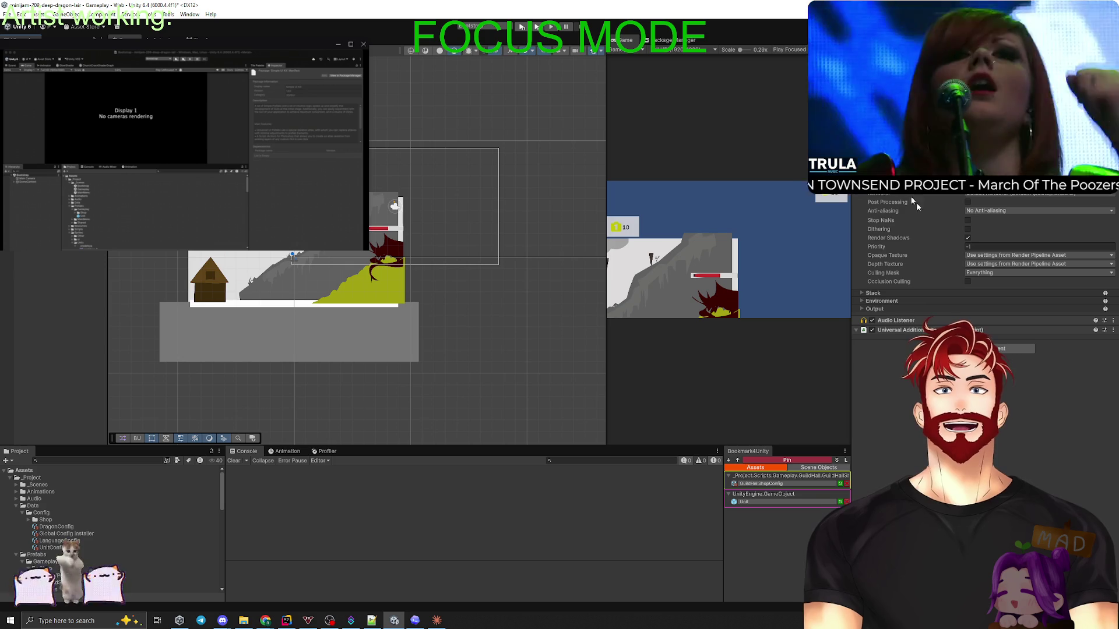
{"action": "mouse_move", "coordinate": [911, 219]}
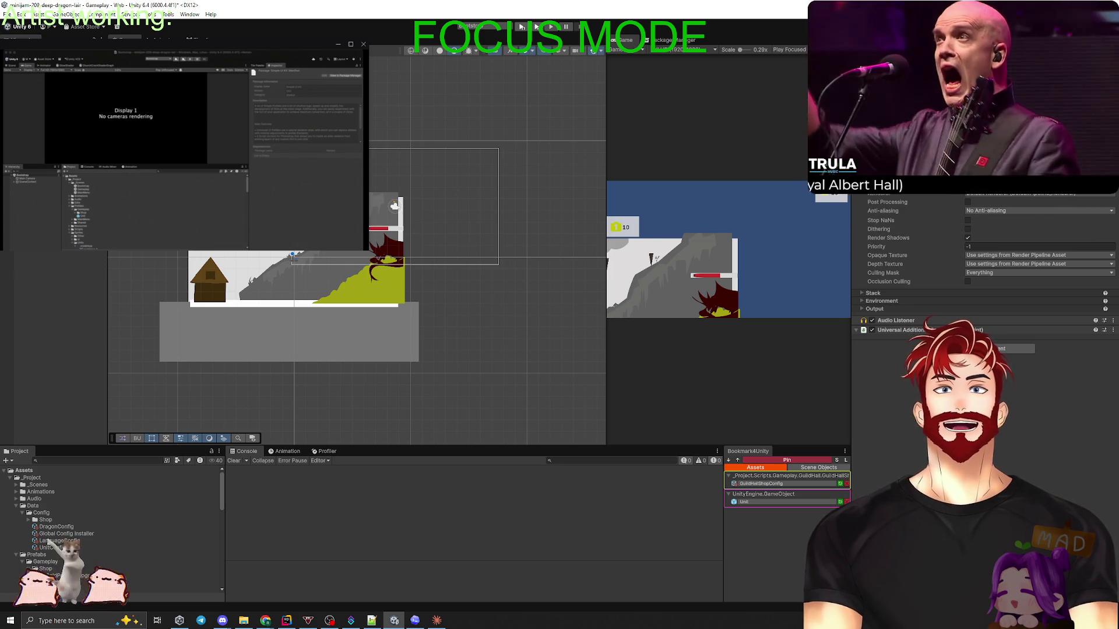
{"action": "scroll", "coordinate": [468, 239], "scroll_direction": "down", "scroll_amount": 1}
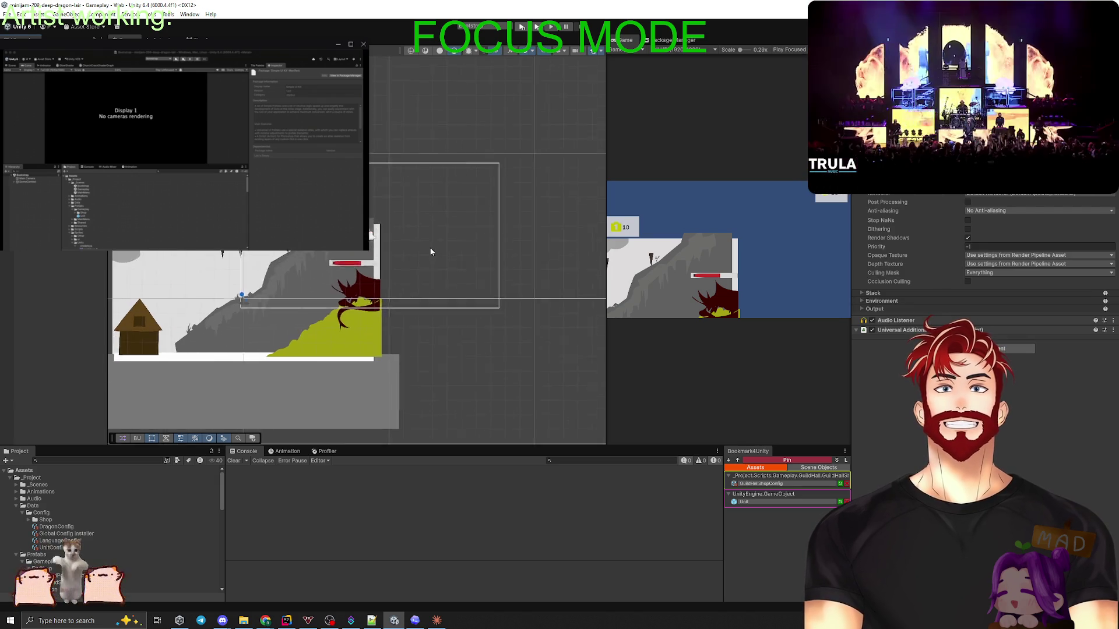
{"action": "key", "text": "w"}
{"action": "left_click_drag", "start_coordinate": [471, 235], "coordinate": [367, 285]}
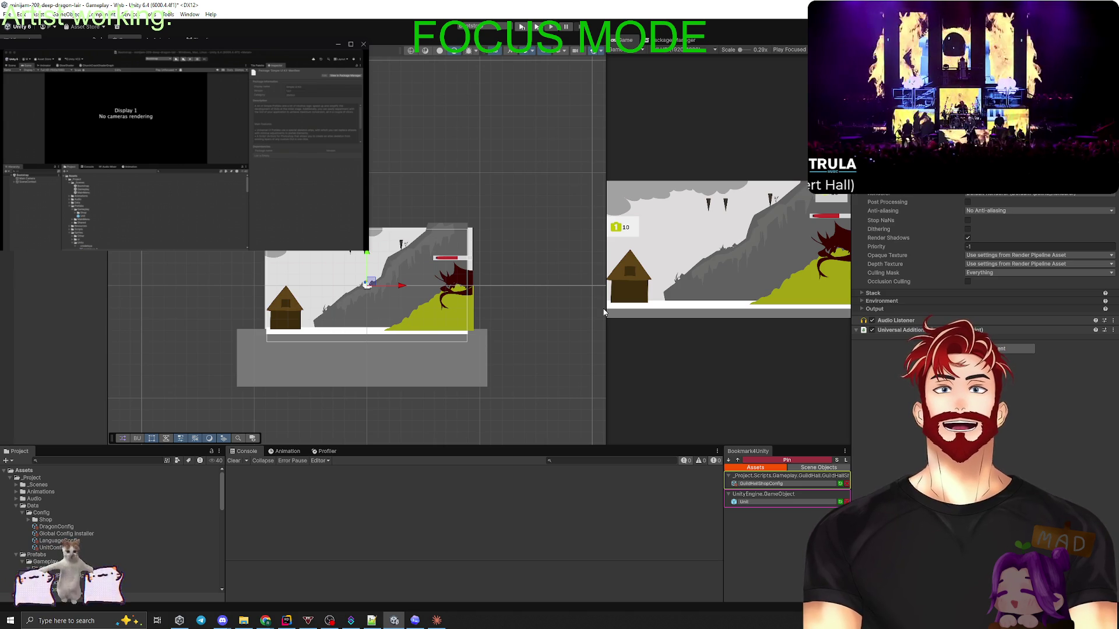
{"action": "left_click_drag", "start_coordinate": [603, 312], "coordinate": [254, 312]}
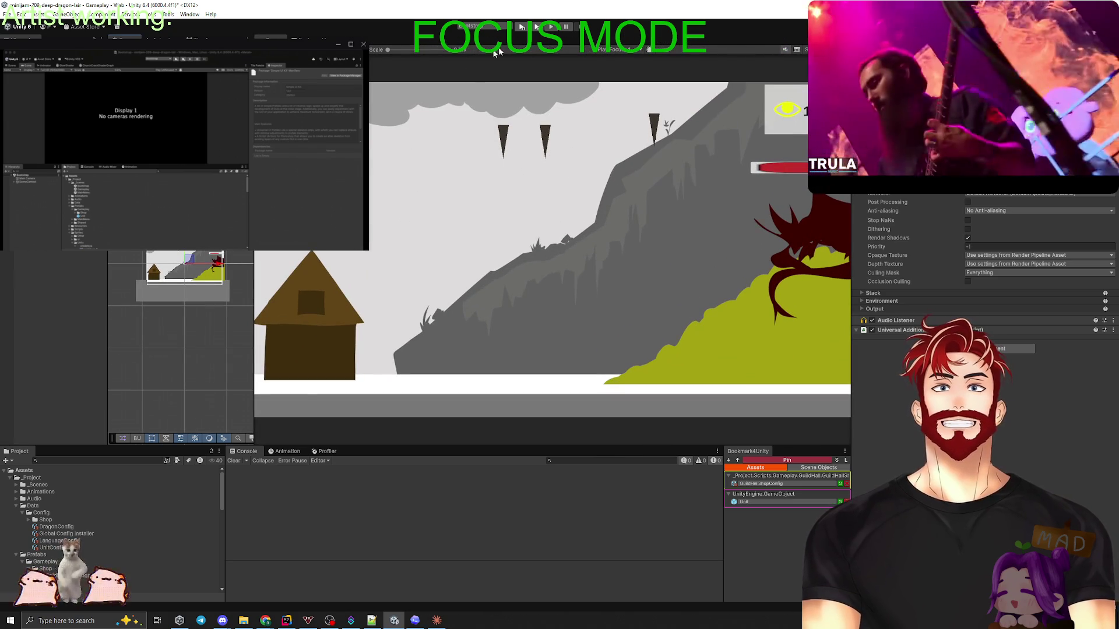
{"action": "left_click", "coordinate": [518, 29]}
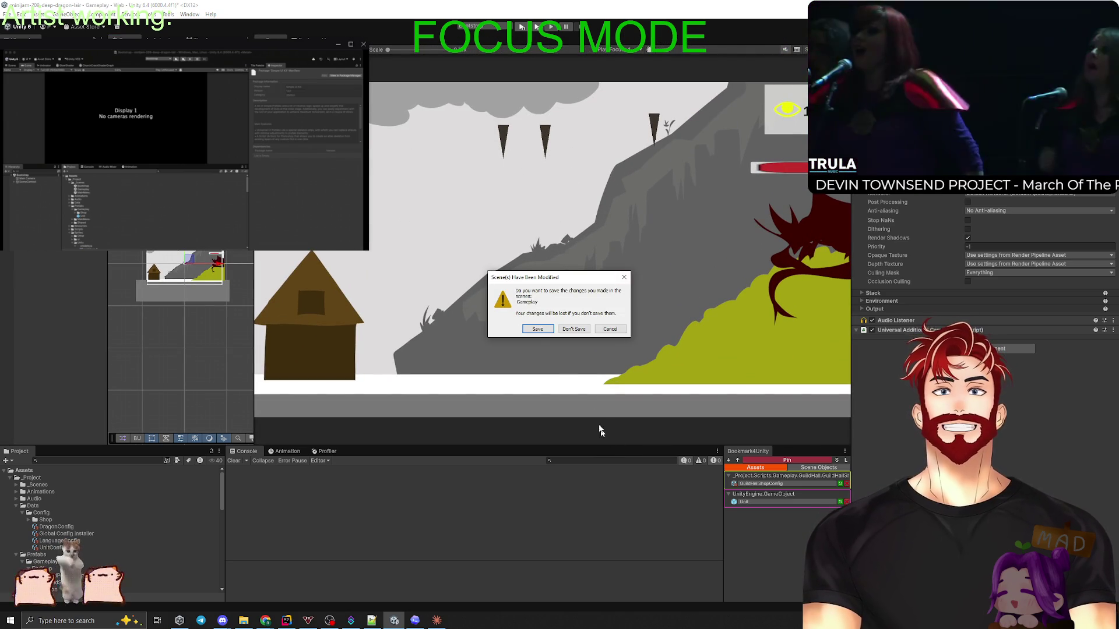
Step: Save the Gameplay scene, enter play mode, and buy a second unit from the house's GuildShop
{"action": "left_click", "coordinate": [537, 330]}
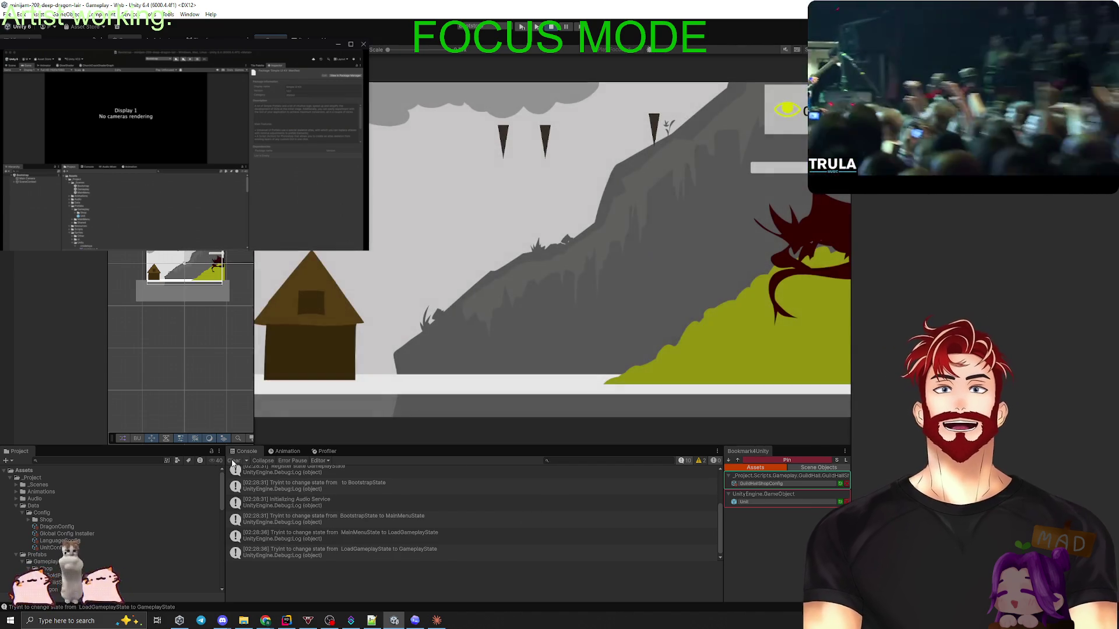
{"action": "left_click", "coordinate": [234, 461]}
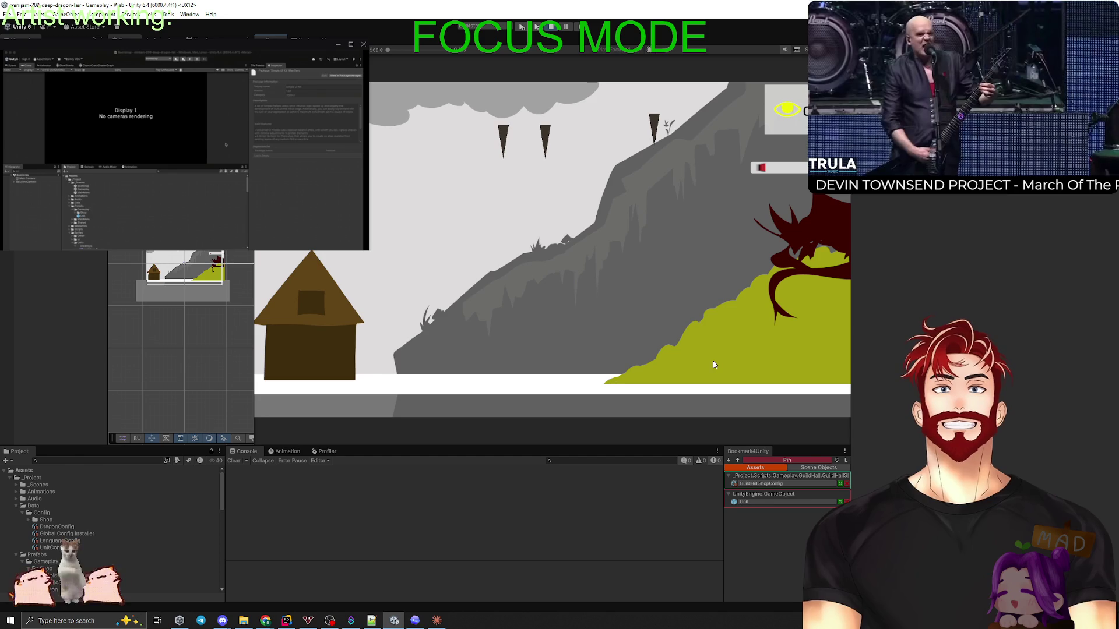
{"action": "left_click", "coordinate": [773, 169]}
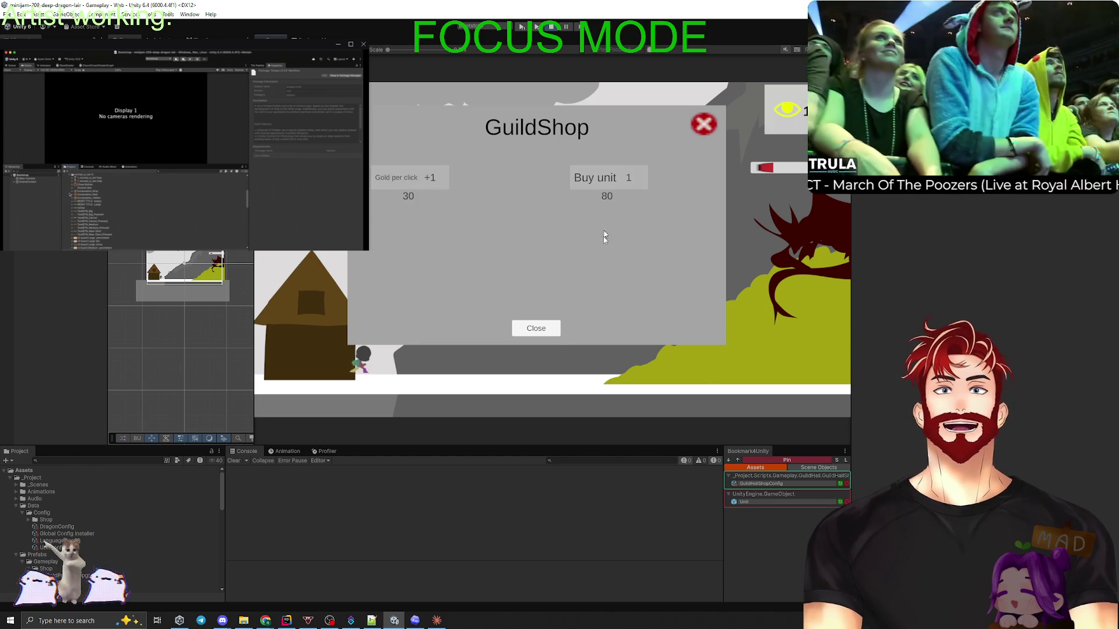
{"action": "left_click", "coordinate": [542, 327]}
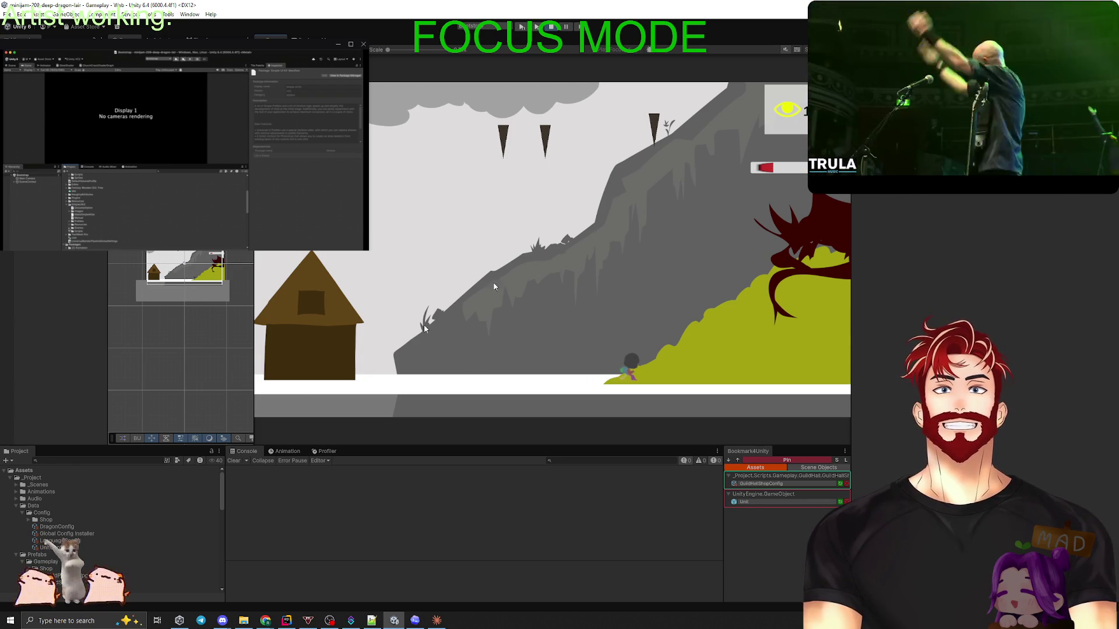
{"action": "left_click", "coordinate": [303, 359]}
{"action": "left_click", "coordinate": [531, 328]}
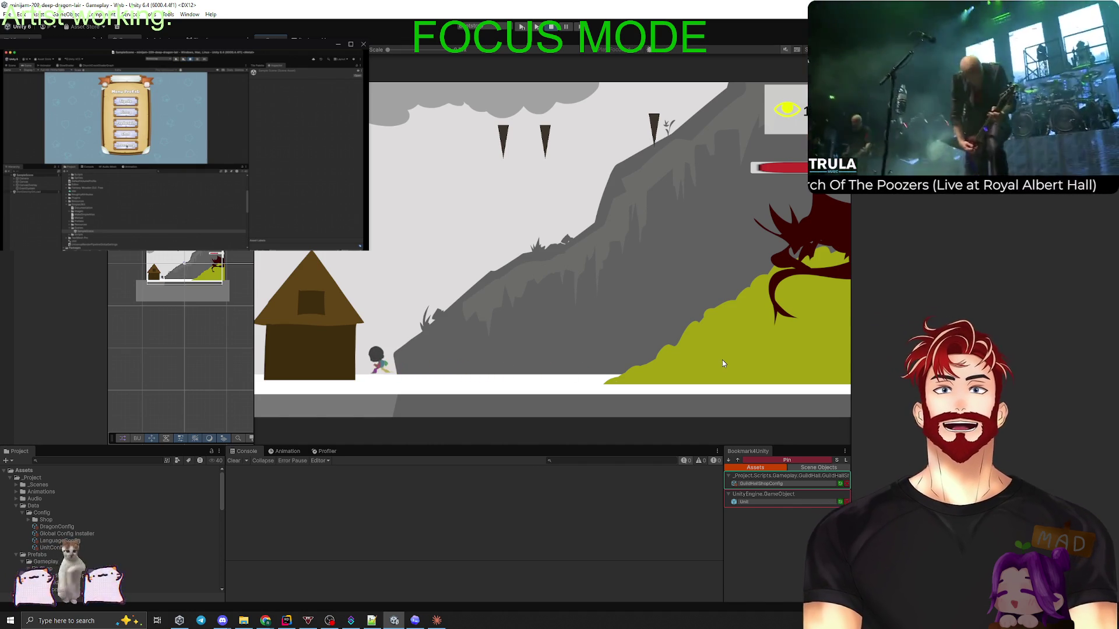
{"action": "left_click", "coordinate": [622, 180]}
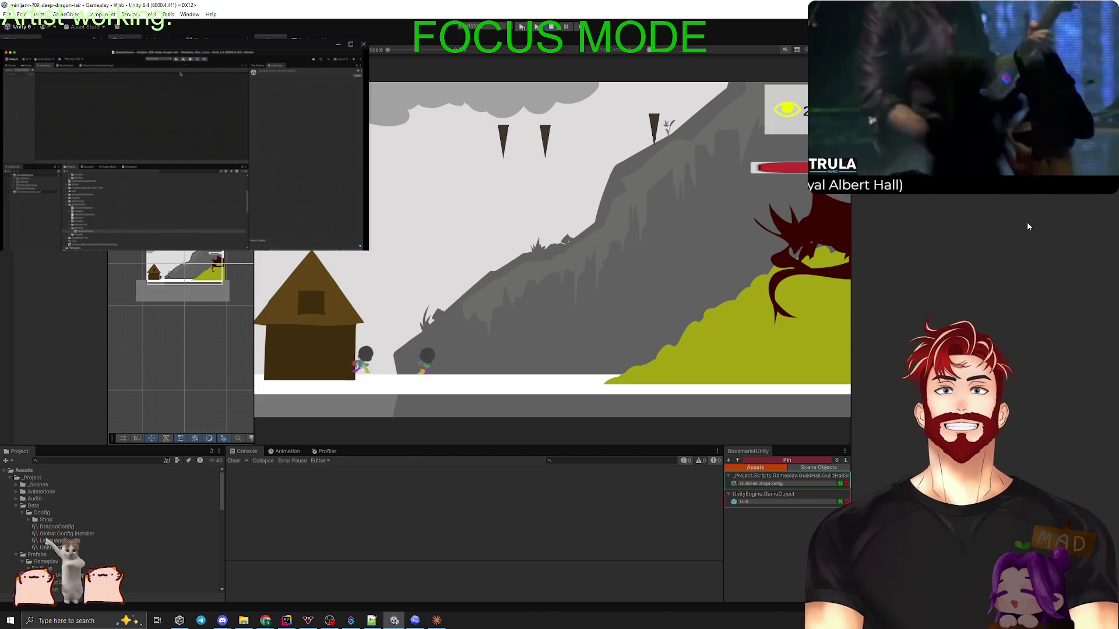
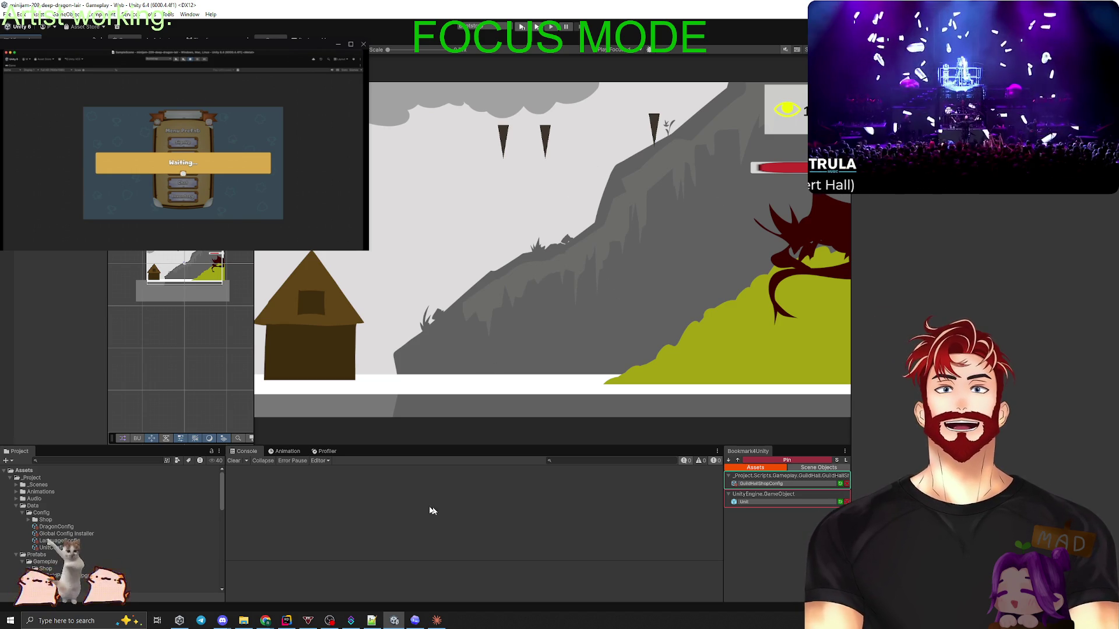
Step: Add the new unversioned DragonConfig files to version control in Rider
{"action": "left_click", "coordinate": [289, 619]}
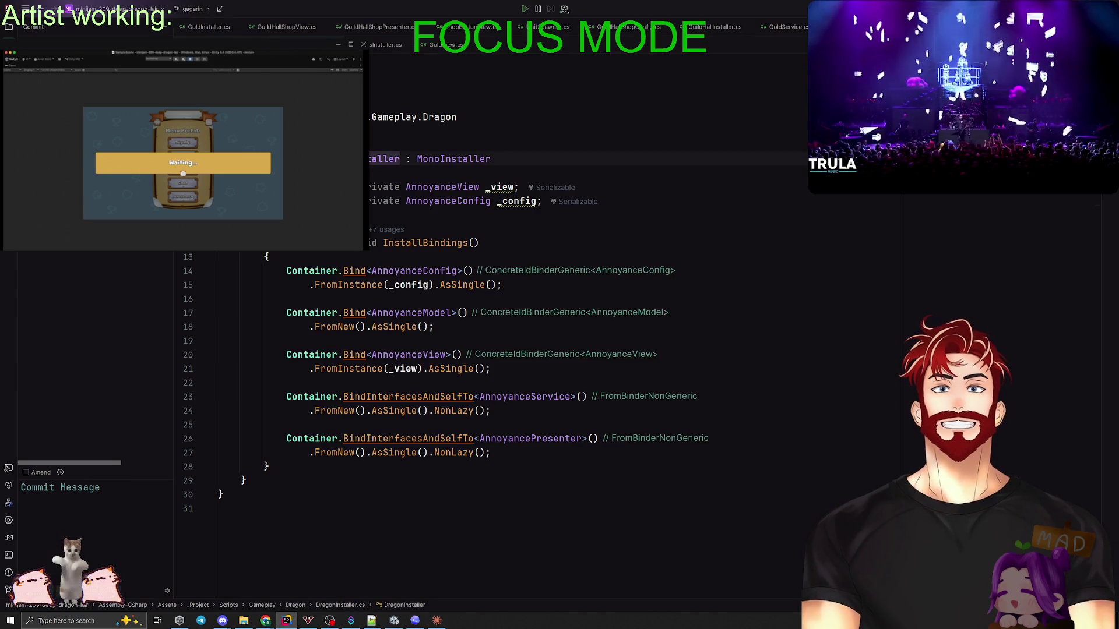
{"action": "left_click", "coordinate": [53, 233]}
{"action": "right_click", "coordinate": [52, 233]}
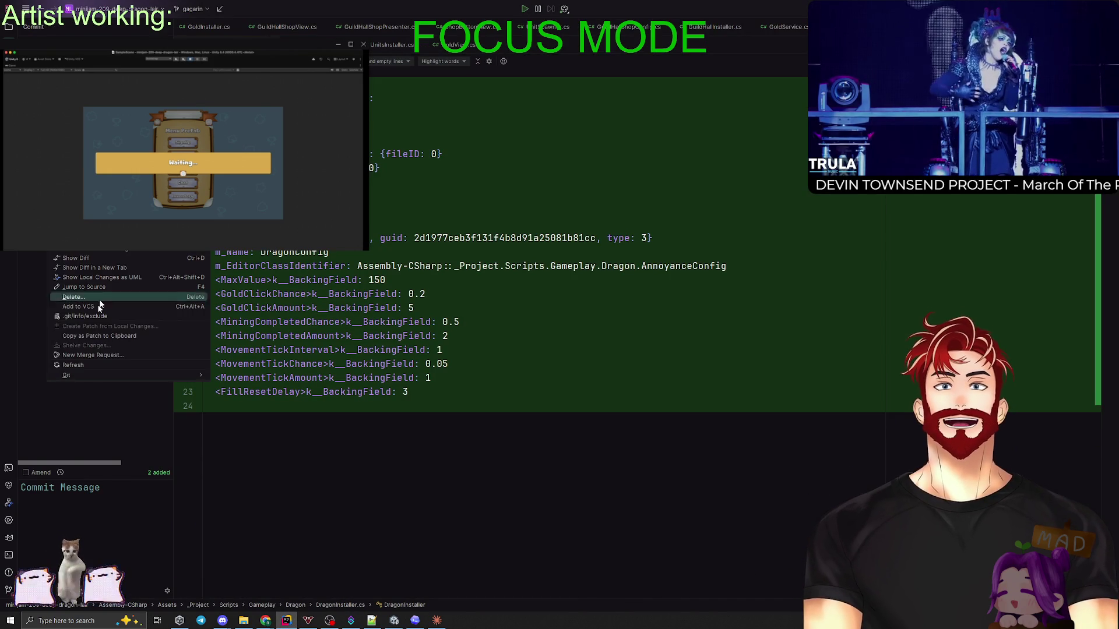
{"action": "left_click", "coordinate": [83, 308]}
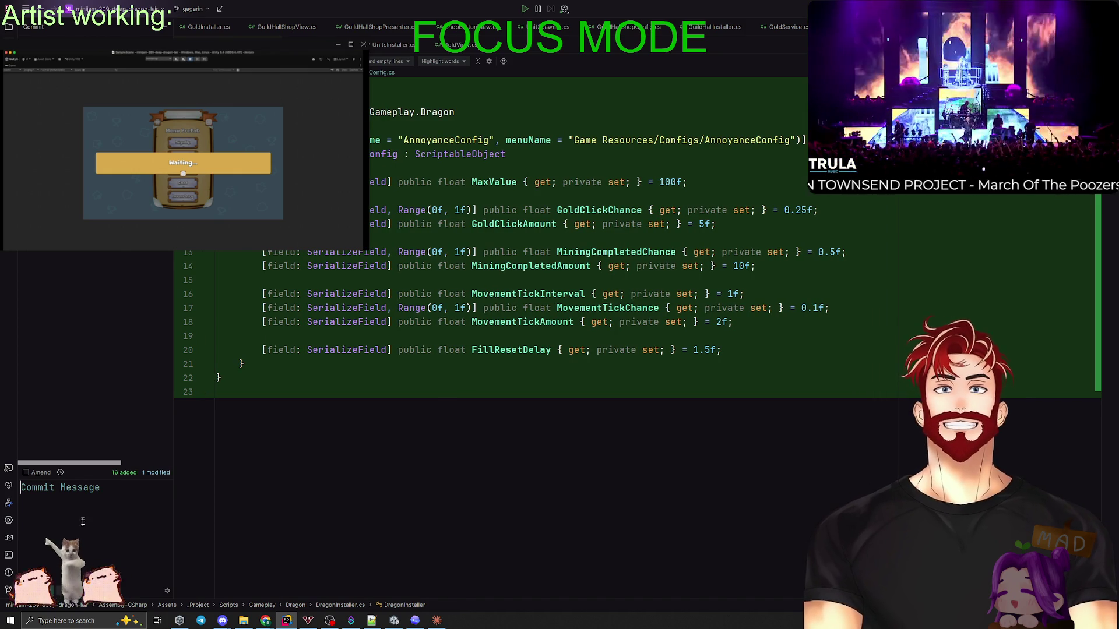
Step: Commit with the message 'dragon annoyance bar added' and bring up the push preview
{"action": "type", "text": "dragon"}
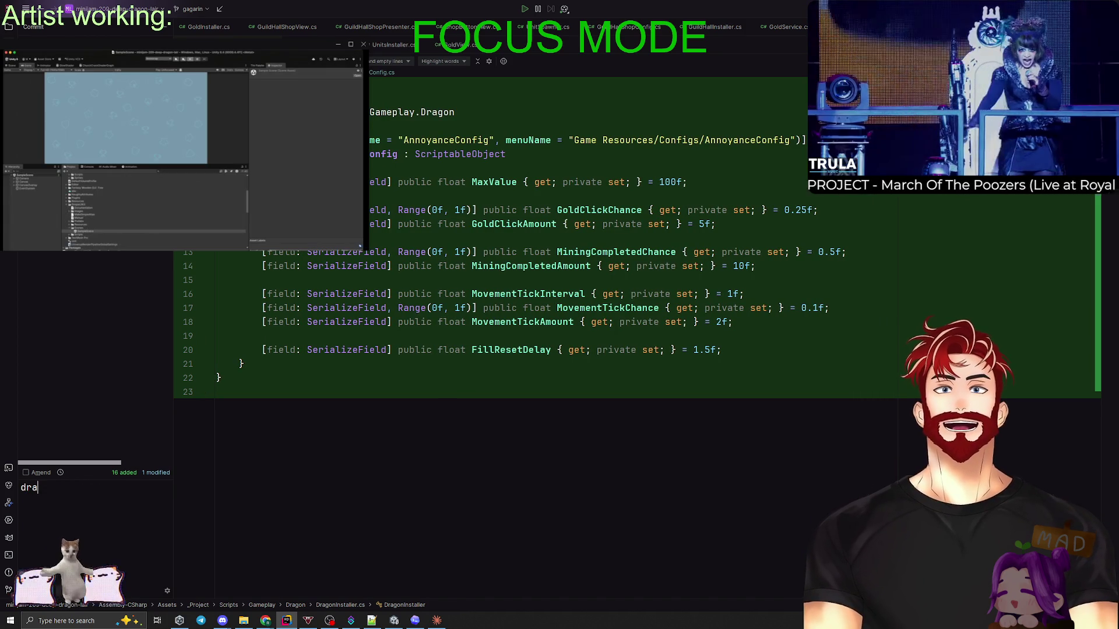
{"action": "type", "text": " annoyance "}
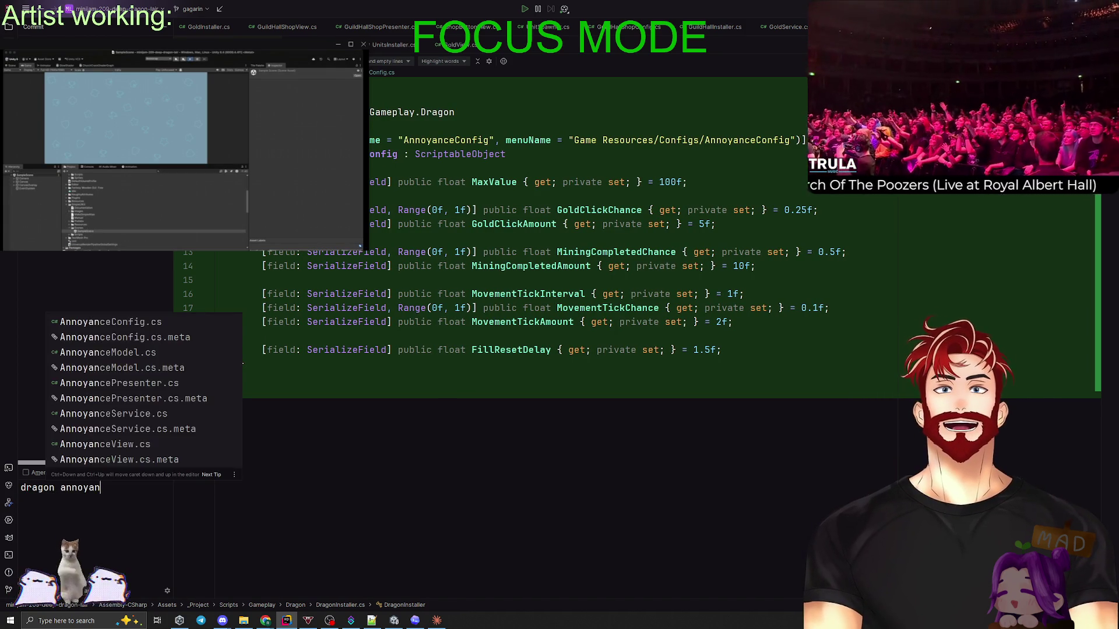
{"action": "type", "text": "scal"}
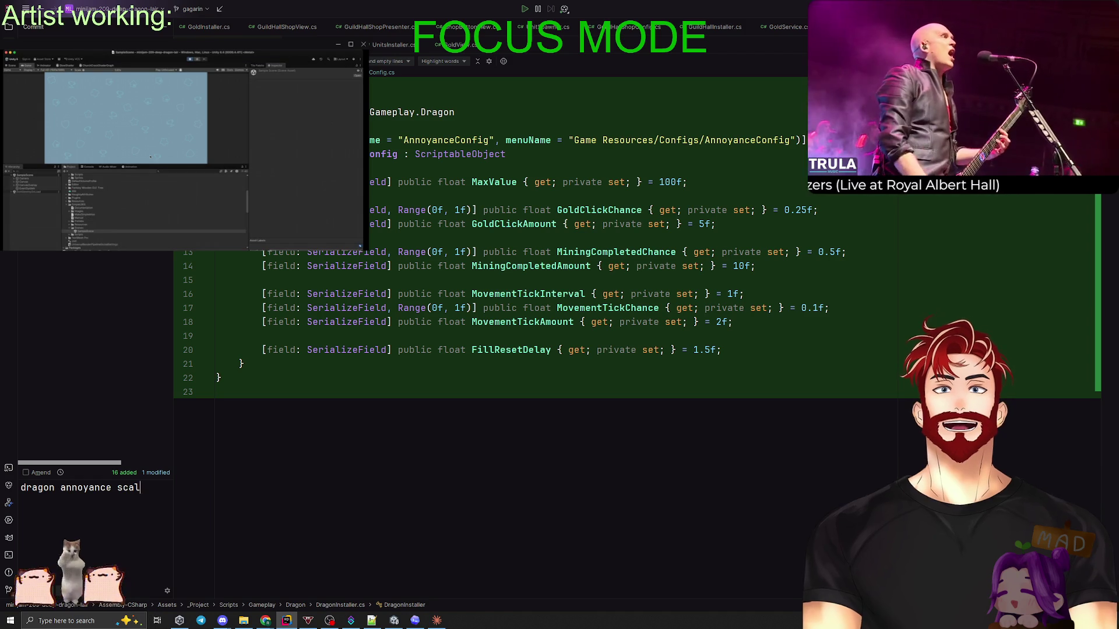
{"action": "type", "text": "a"}
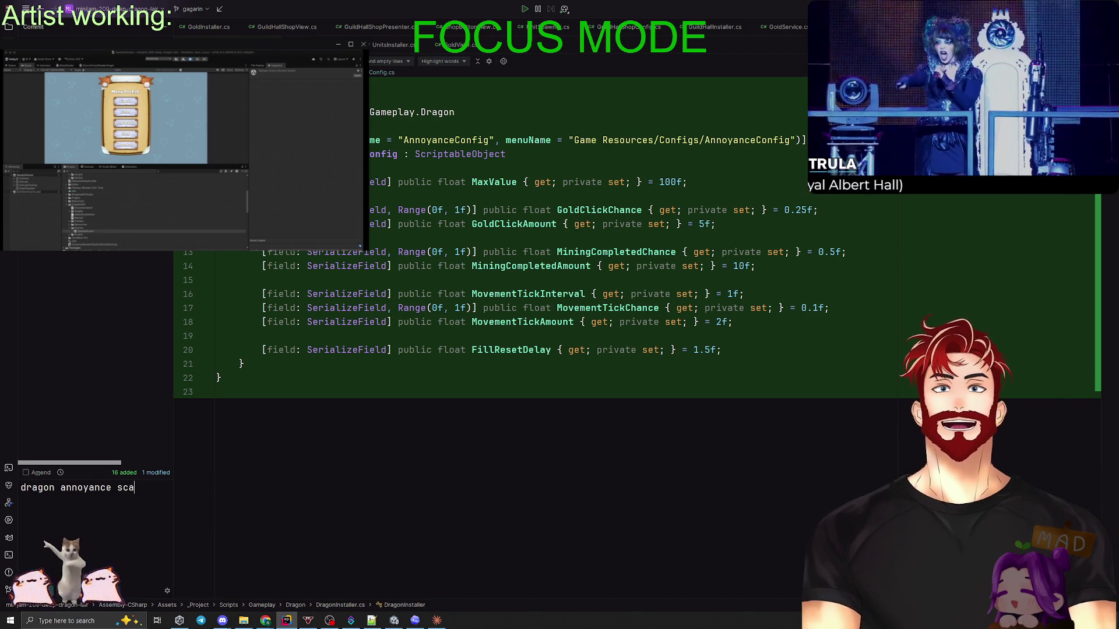
{"action": "key", "text": "BackSpace"}
{"action": "key", "text": "BackSpace"}
{"action": "key", "text": "BackSpace"}
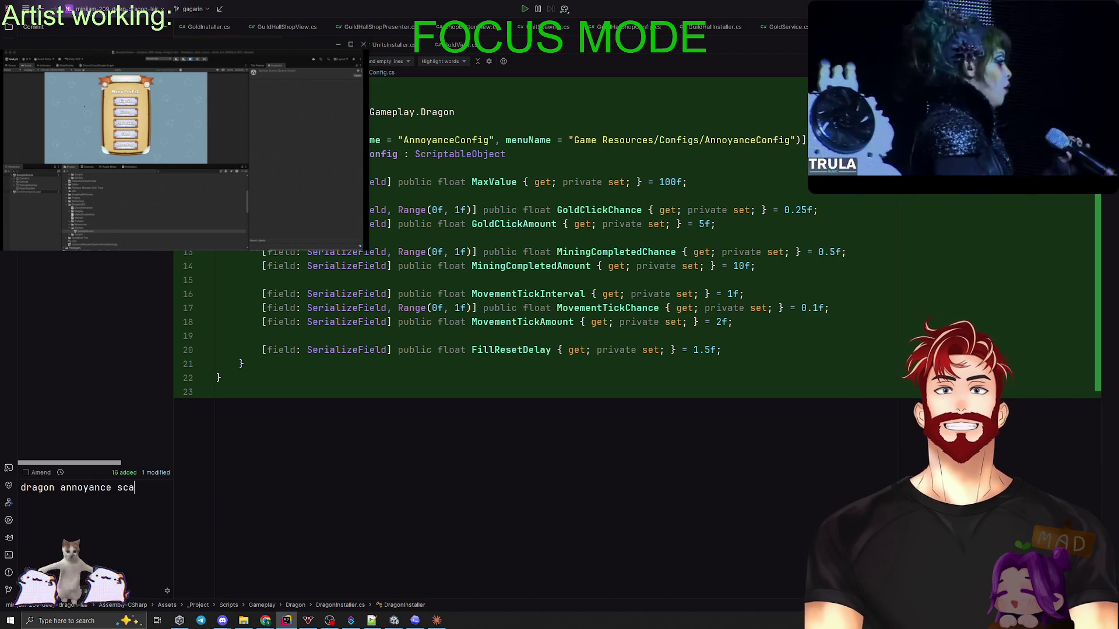
{"action": "type", "text": "bar added"}
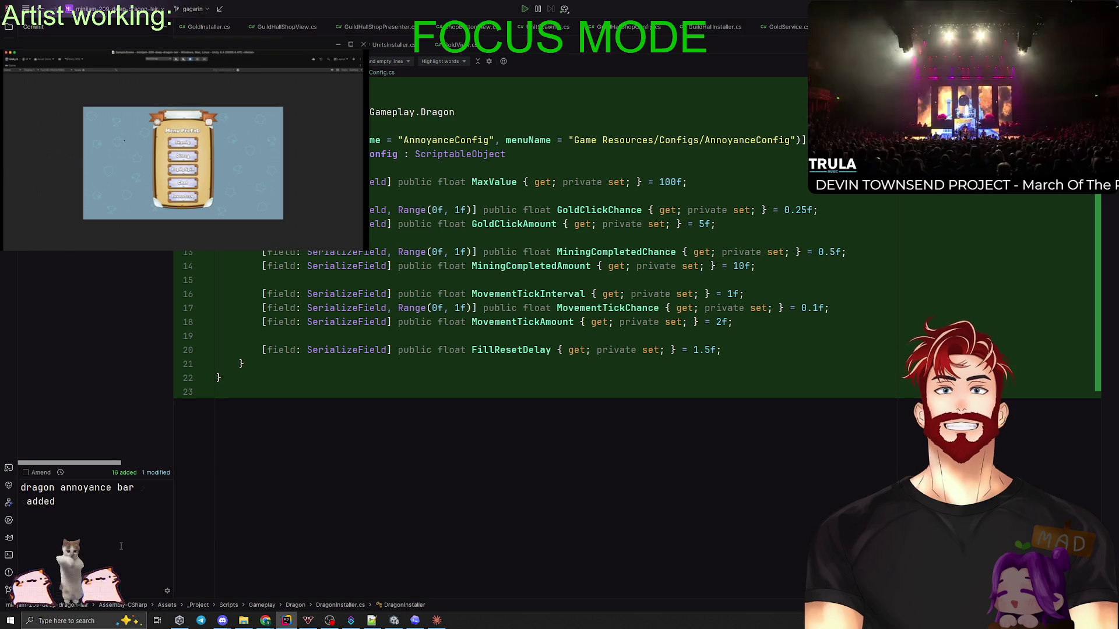
{"action": "key", "text": "ctrl+alt+k"}
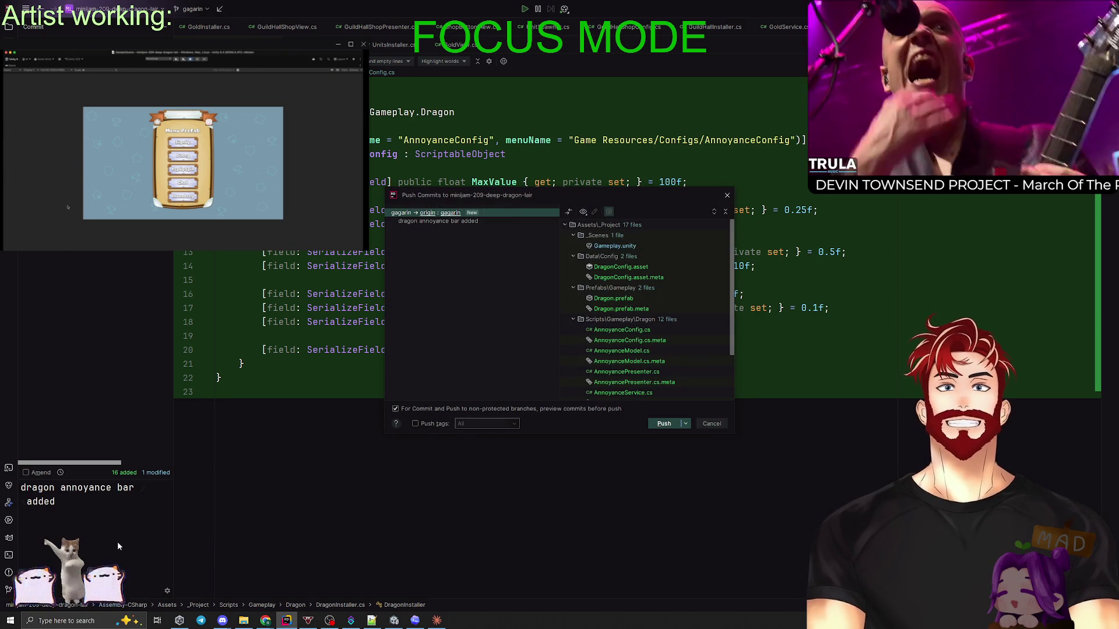
Step: Push the 'dragon annoyance bar added' commit and look over the gagarin branch actions
{"action": "left_click", "coordinate": [664, 424]}
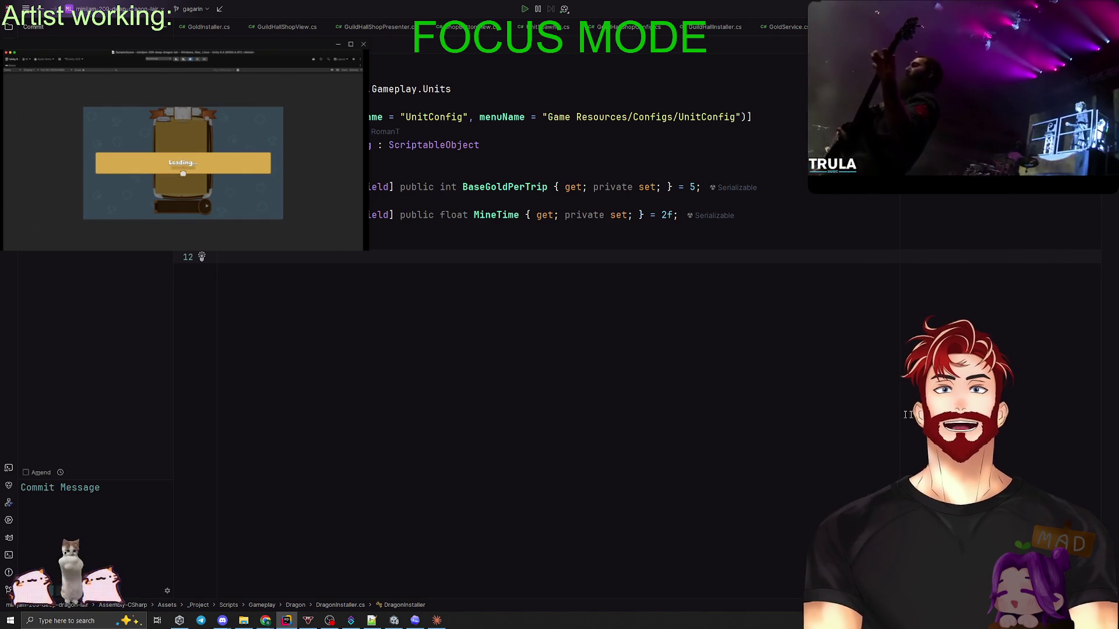
{"action": "key", "text": "ctrl+shift+grave"}
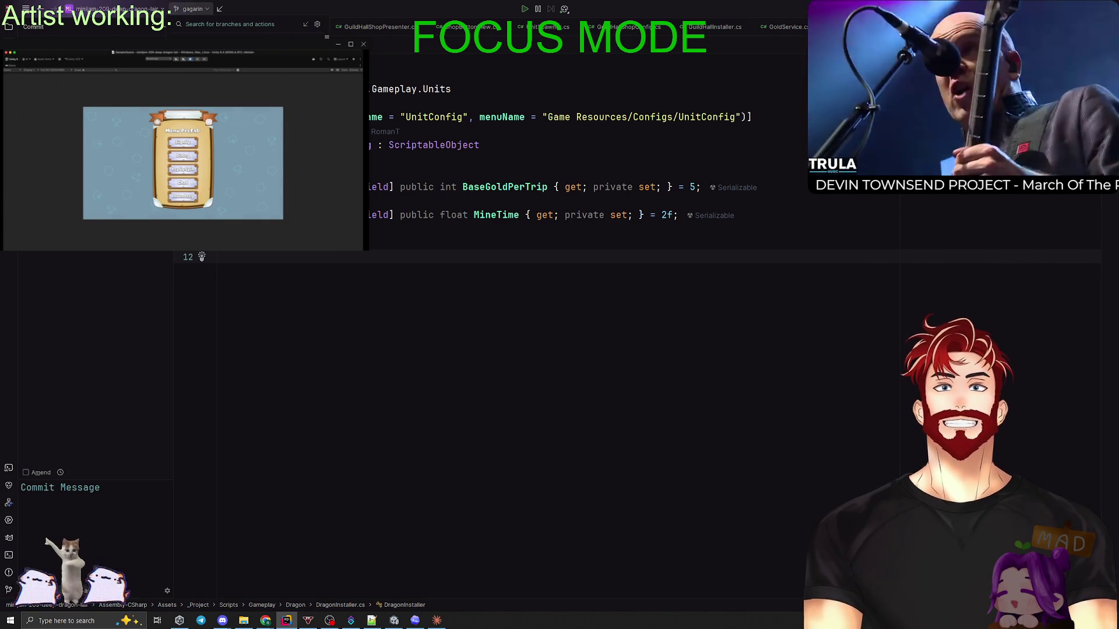
{"action": "key", "text": "Right"}
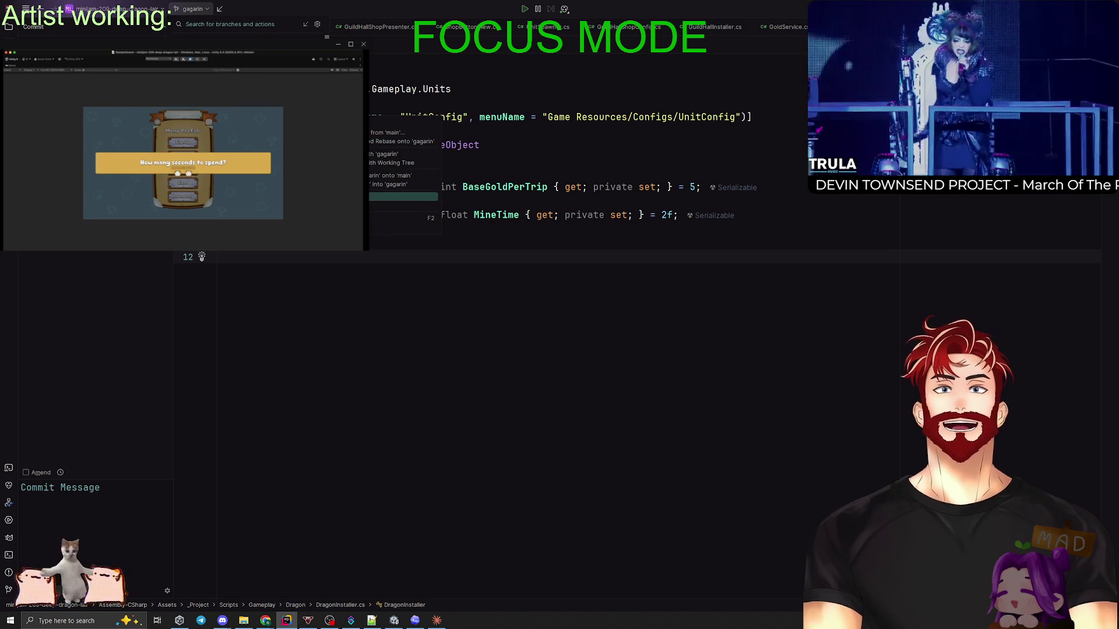
{"action": "key", "text": "Escape"}
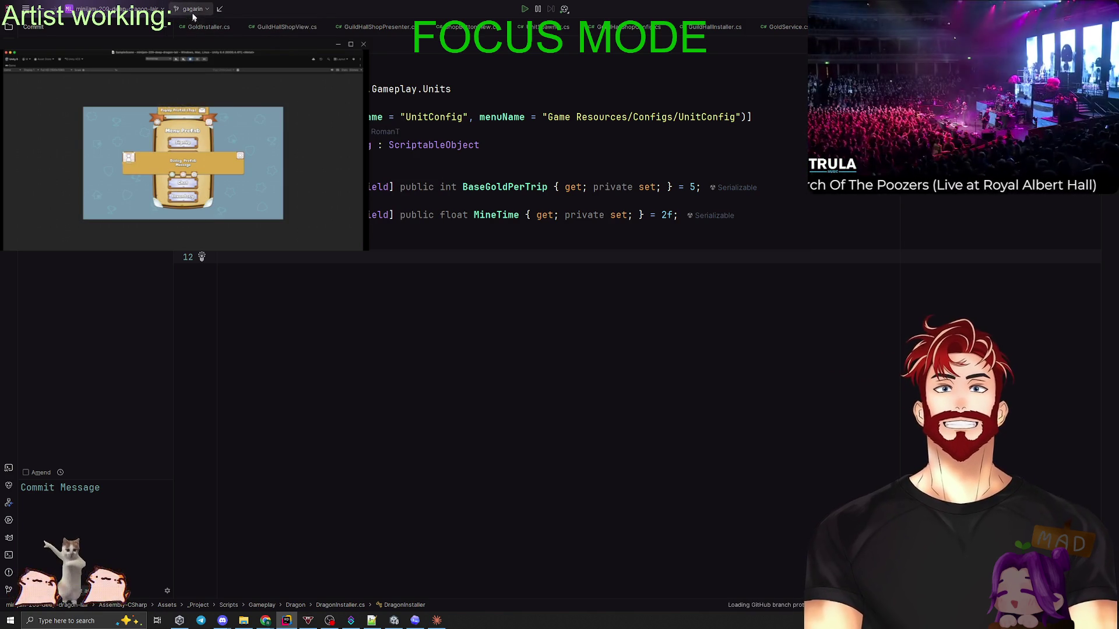
{"action": "key", "text": "Right"}
{"action": "key", "text": "Escape"}
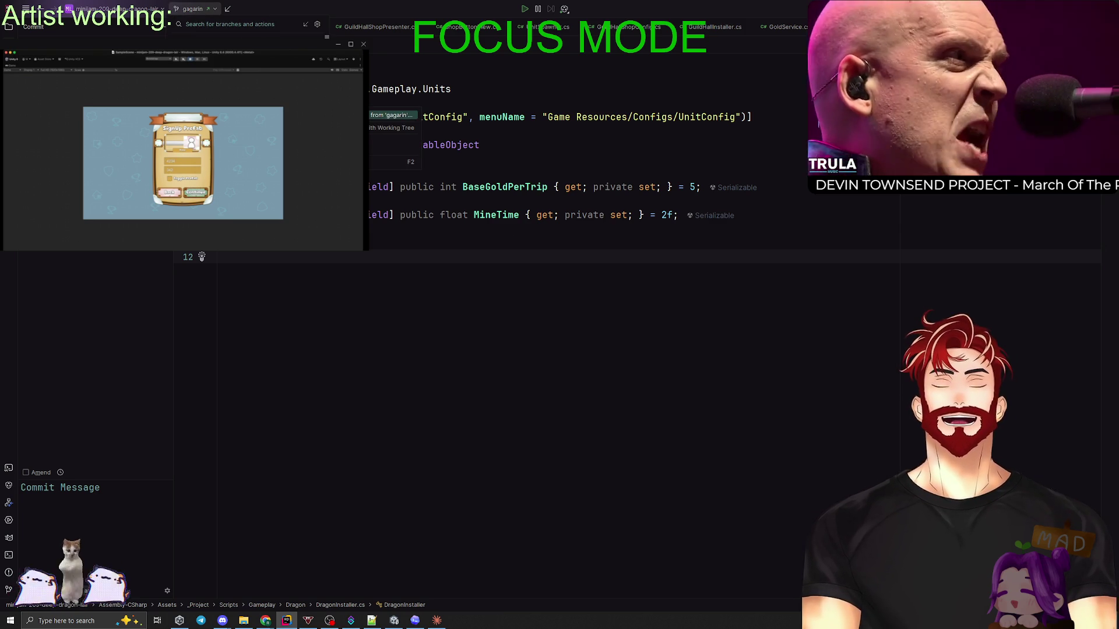
Step: Push the gagarin branch's listed commits to the remote
{"action": "key", "text": "Return"}
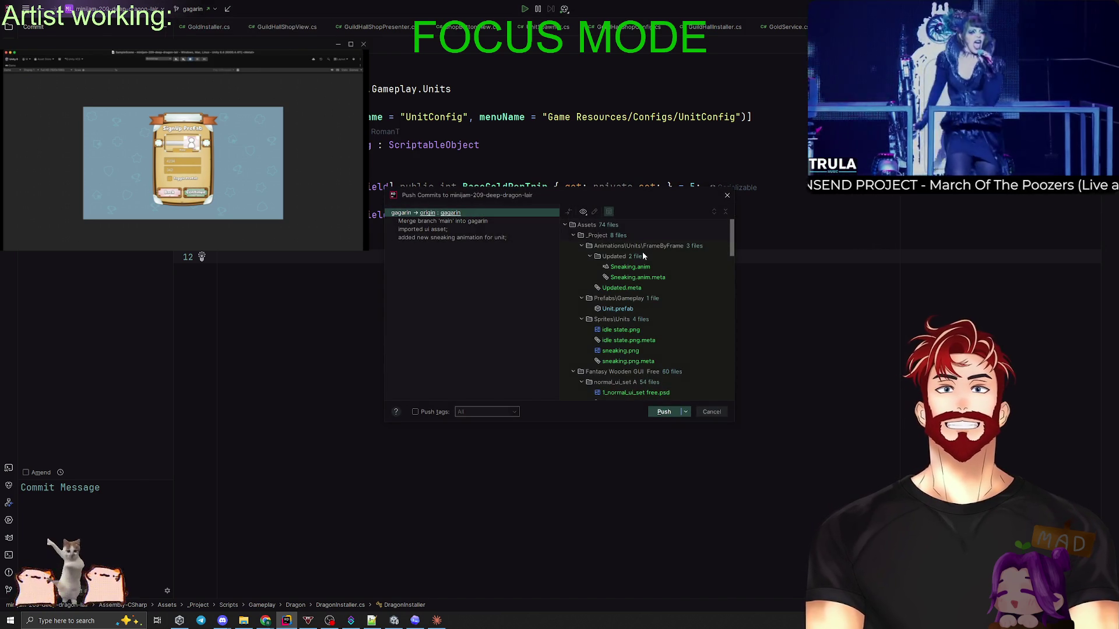
{"action": "scroll", "coordinate": [642, 291], "scroll_direction": "down", "scroll_amount": 10}
{"action": "left_click", "coordinate": [664, 412]}
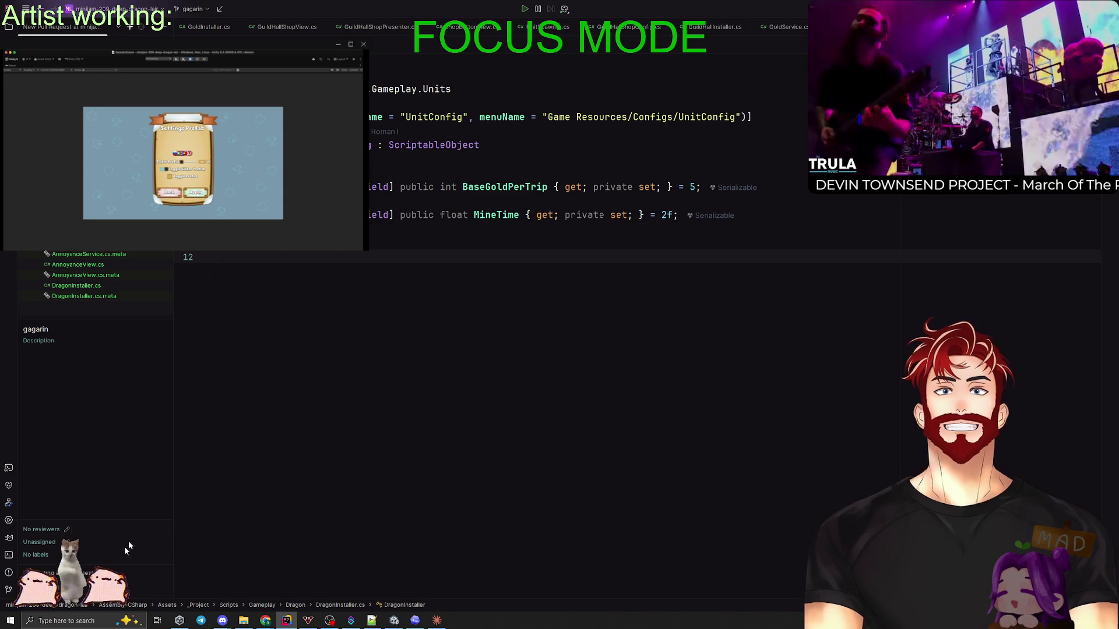
Step: Create pull request #1 for the gagarin branch
{"action": "left_click", "coordinate": [93, 575]}
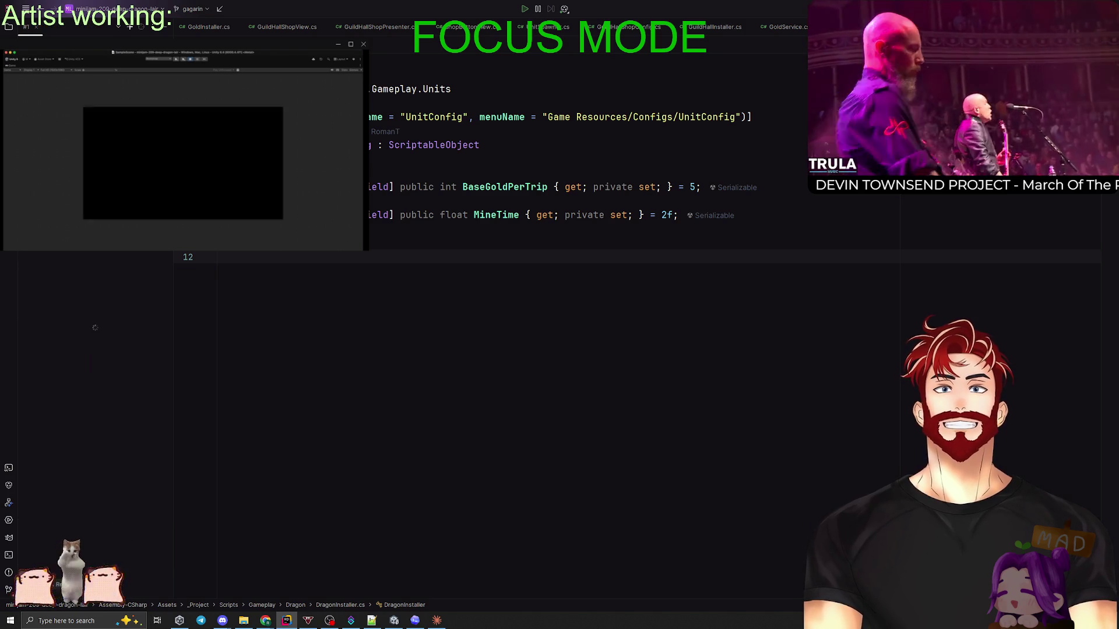
{"action": "left_click", "coordinate": [124, 595]}
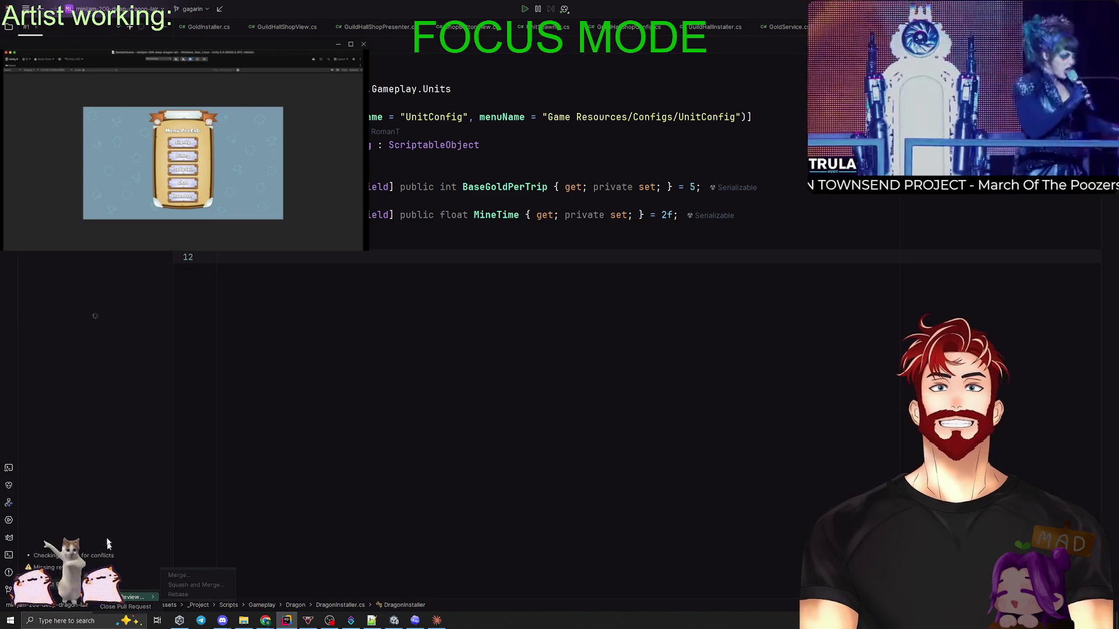
{"action": "left_click", "coordinate": [93, 574]}
{"action": "mouse_move", "coordinate": [140, 597]}
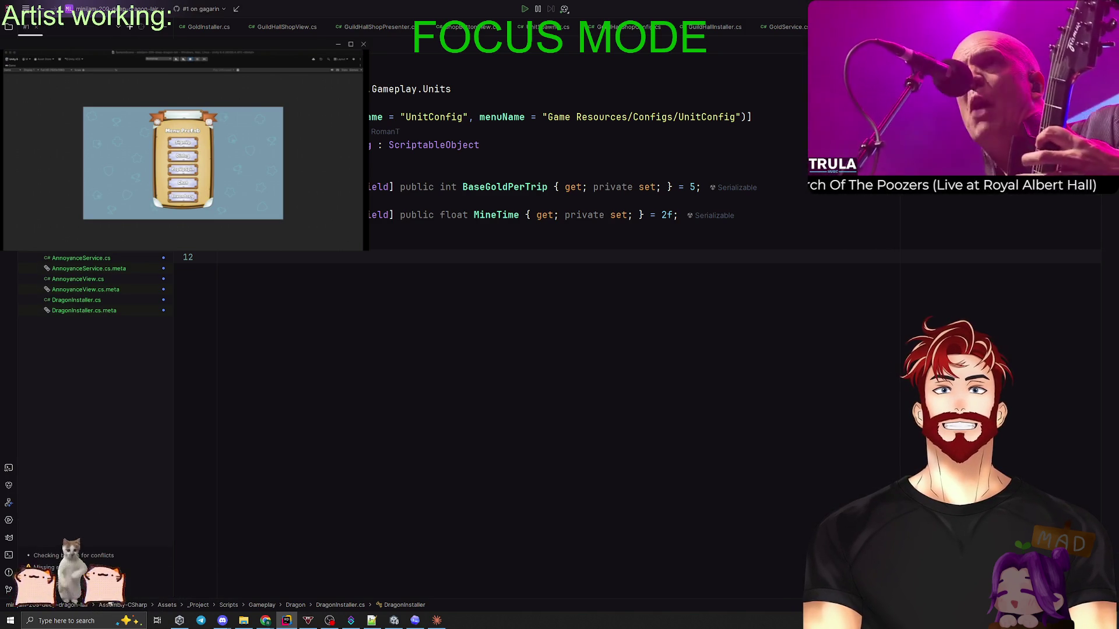
{"action": "key", "text": "Escape"}
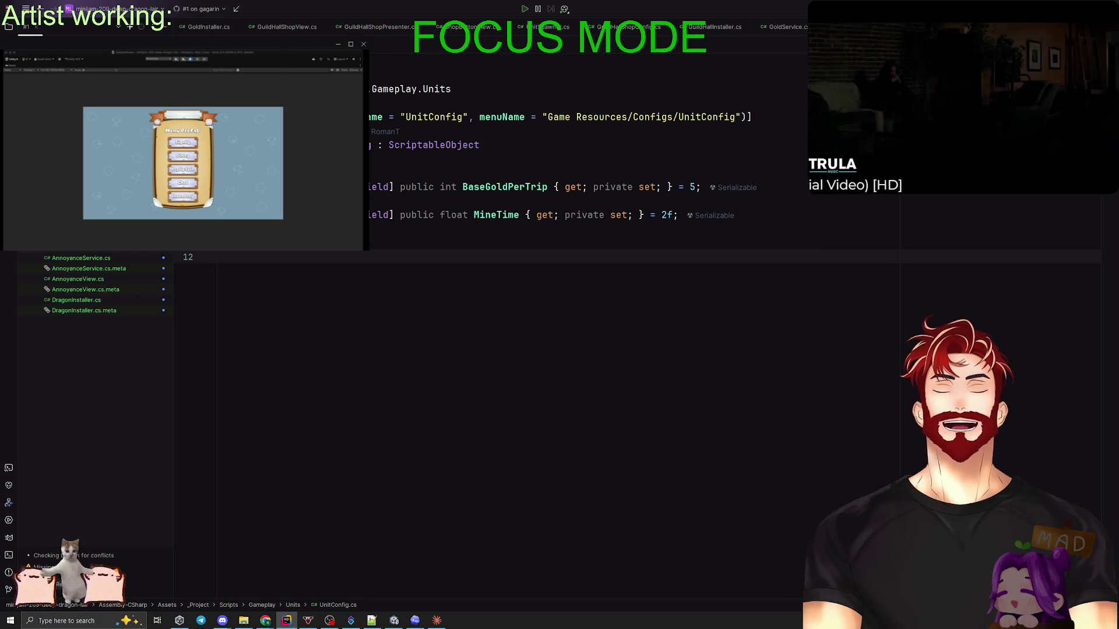
Step: Assign a teammate as reviewer on the pull request
{"action": "left_click", "coordinate": [138, 527]}
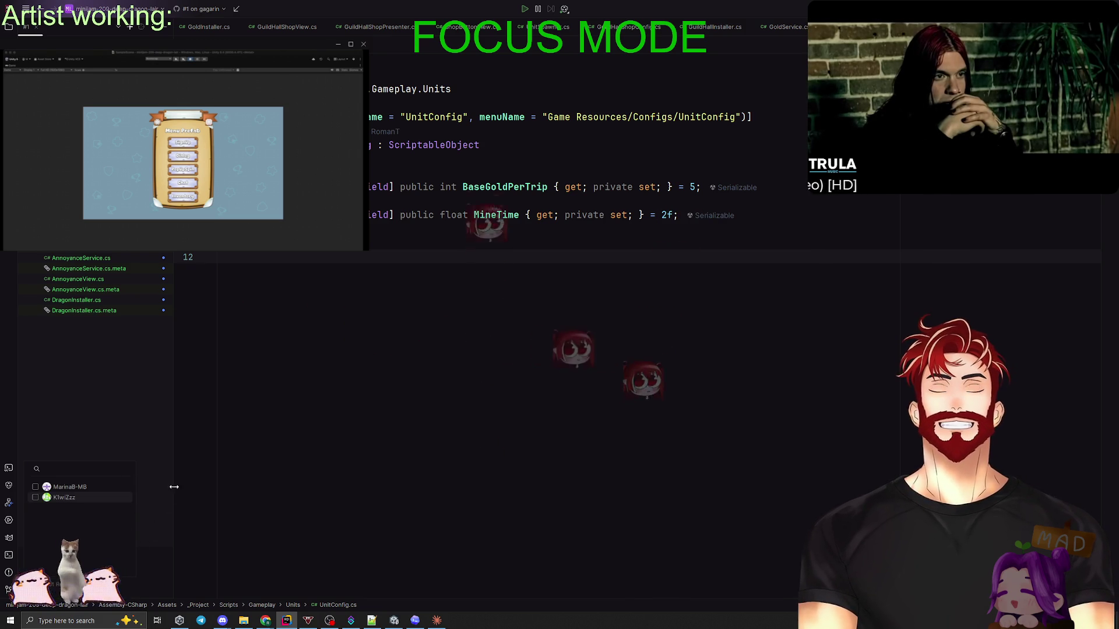
{"action": "left_click", "coordinate": [41, 488]}
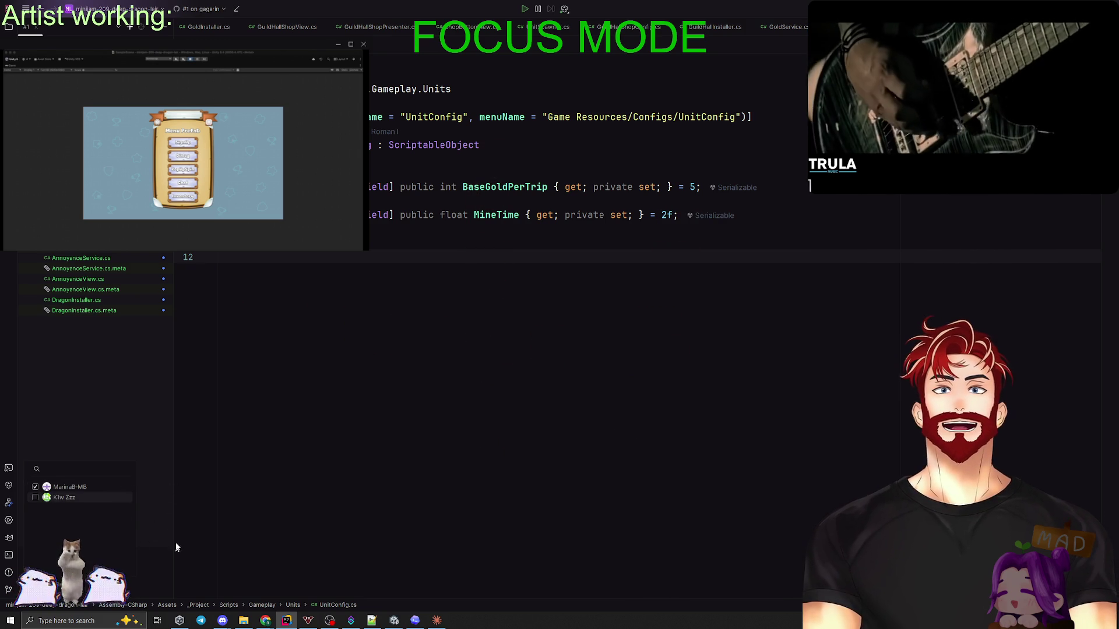
{"action": "left_click", "coordinate": [128, 415]}
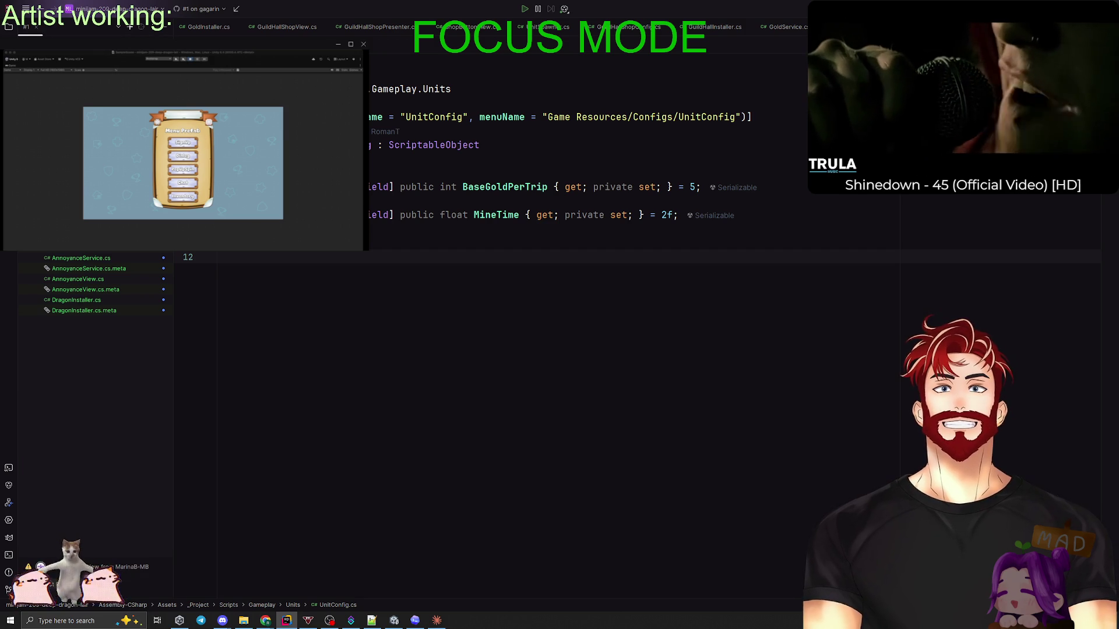
Step: Merge pull request #1 and confirm the merge
{"action": "left_click", "coordinate": [146, 567]}
{"action": "mouse_move", "coordinate": [137, 596]}
{"action": "left_click", "coordinate": [183, 574]}
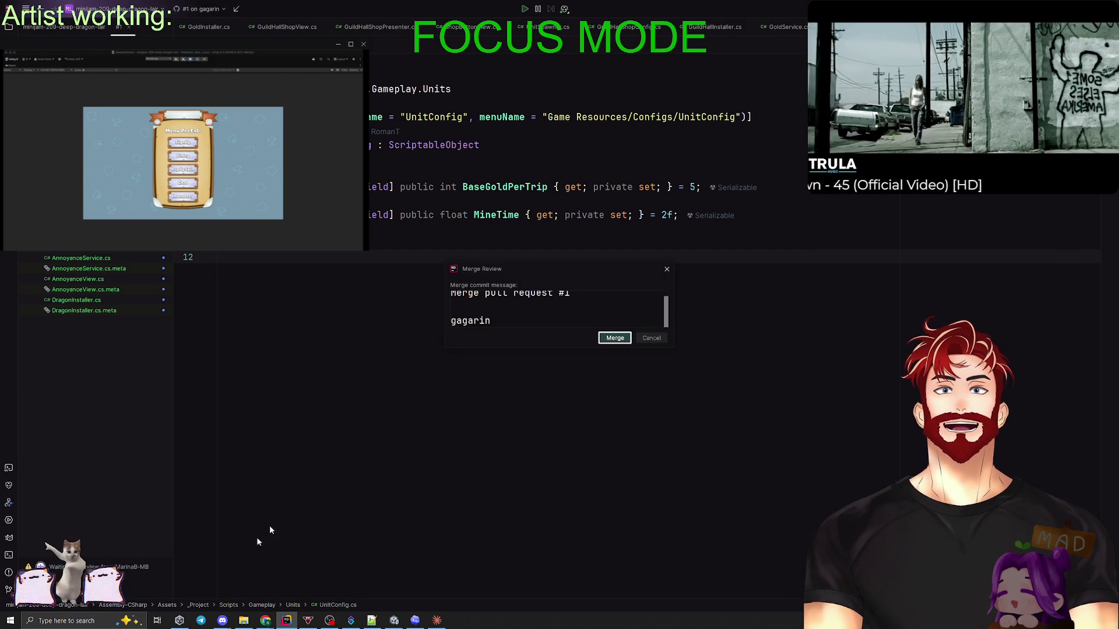
{"action": "left_click", "coordinate": [614, 338]}
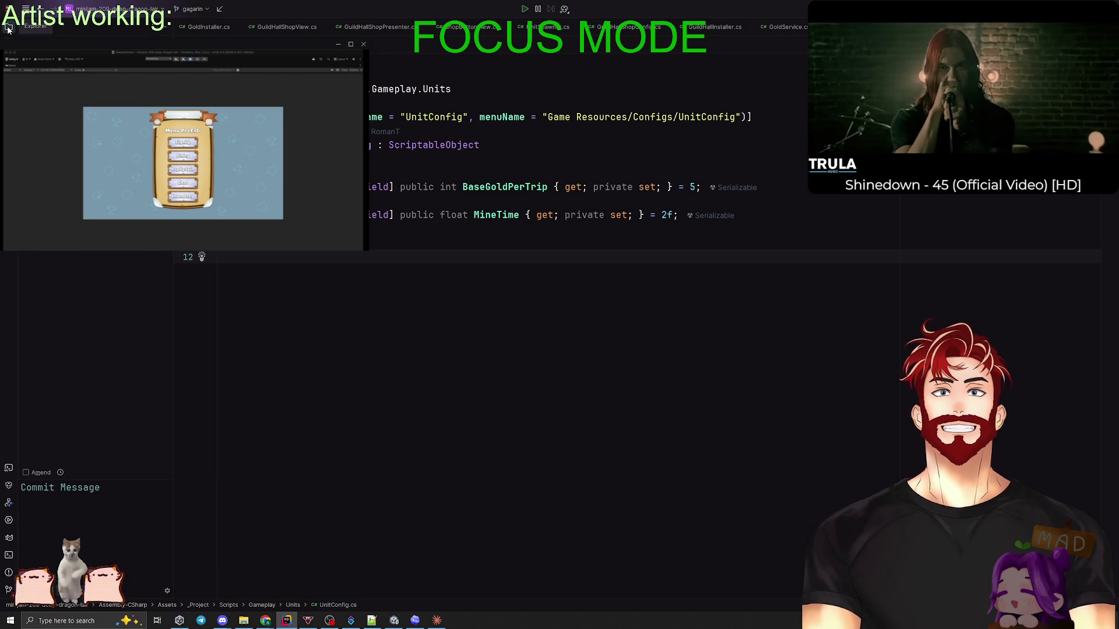
Step: Show Rider's project tree, return to Unity, and select the red bar's fill image
{"action": "key", "text": "alt+1"}
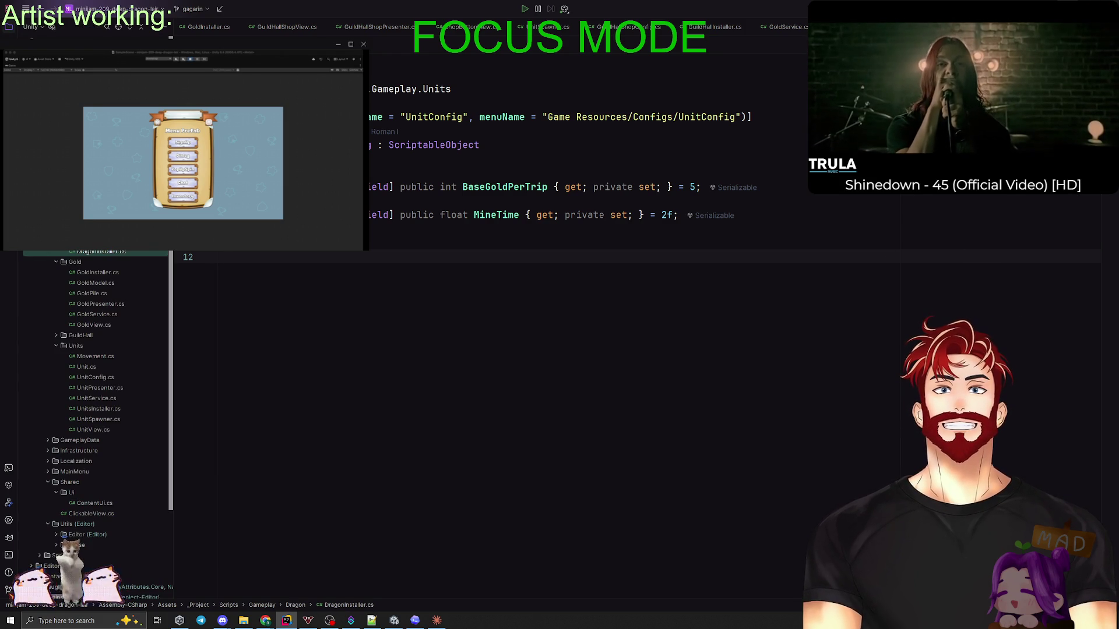
{"action": "key", "text": "alt+Tab"}
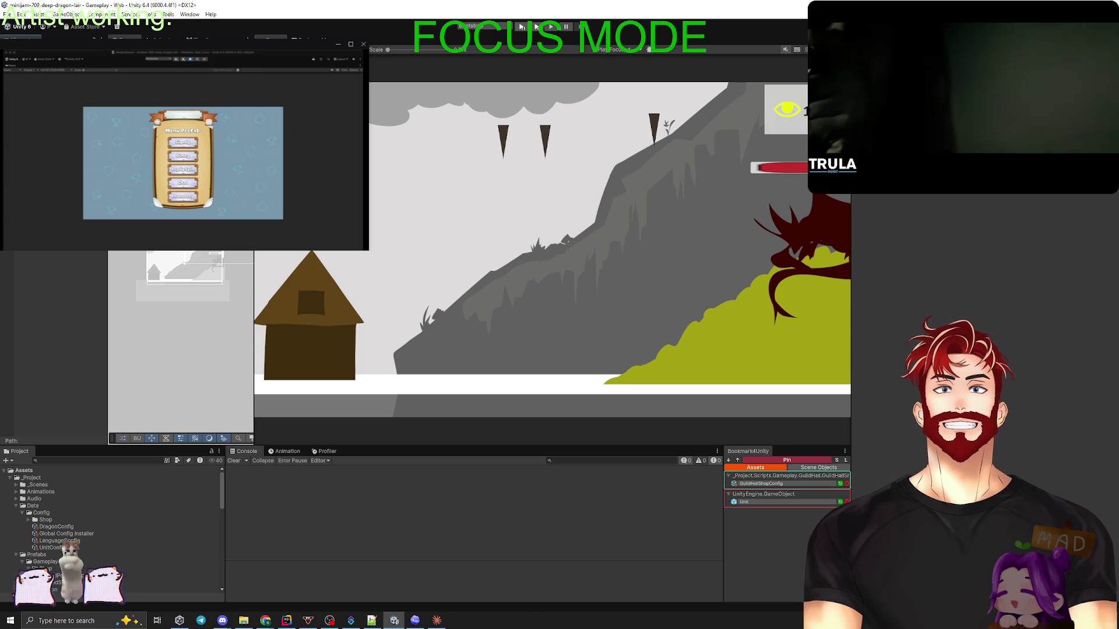
{"action": "left_click", "coordinate": [225, 255]}
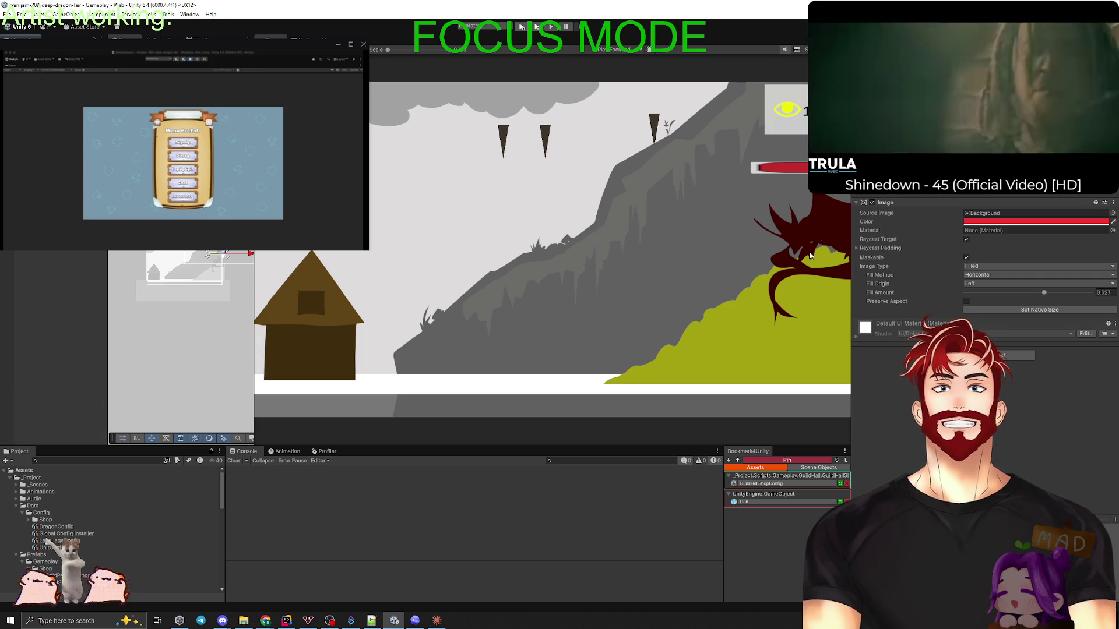
Step: Set the FillArea Image's Source Image to the 'UI board Small stone' sprite
{"action": "left_click_drag", "start_coordinate": [850, 272], "coordinate": [530, 272]}
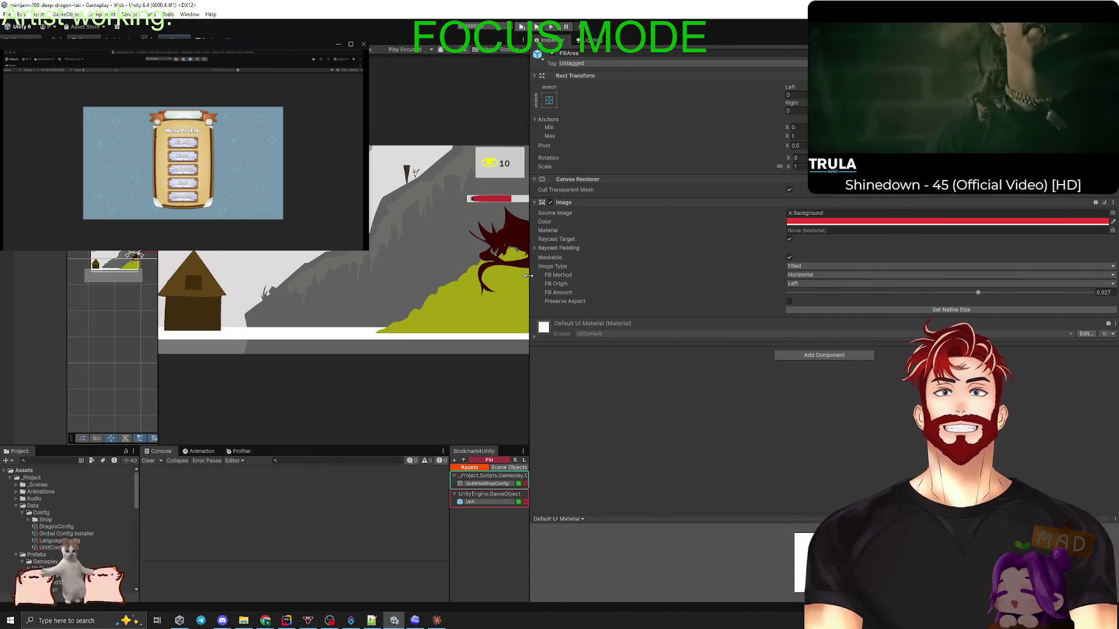
{"action": "left_click", "coordinate": [1112, 214]}
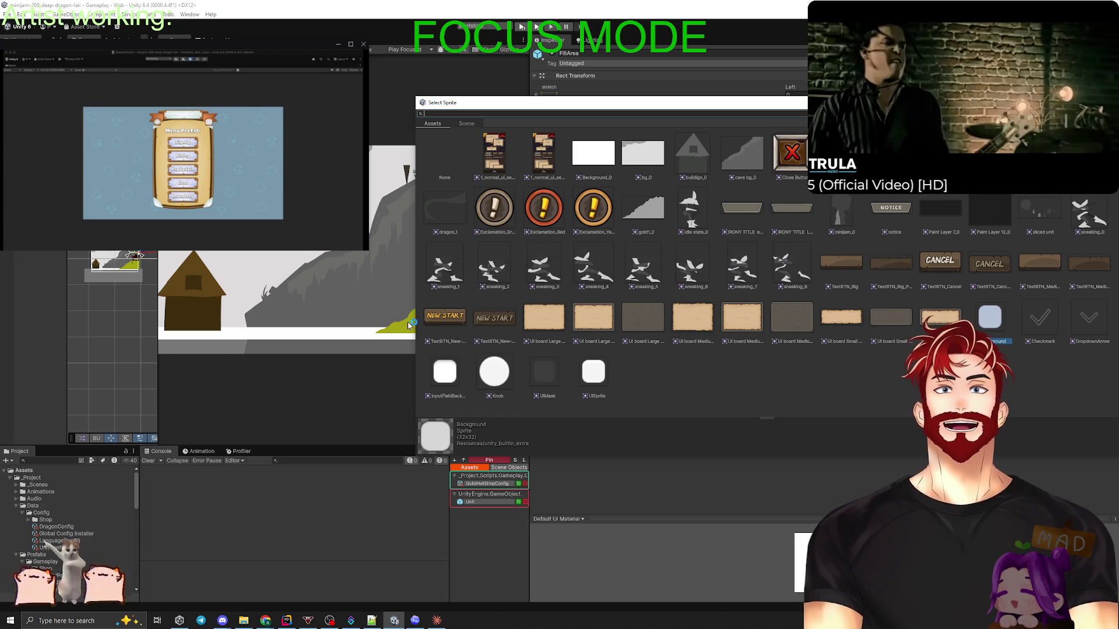
{"action": "left_click_drag", "start_coordinate": [412, 323], "coordinate": [125, 330]}
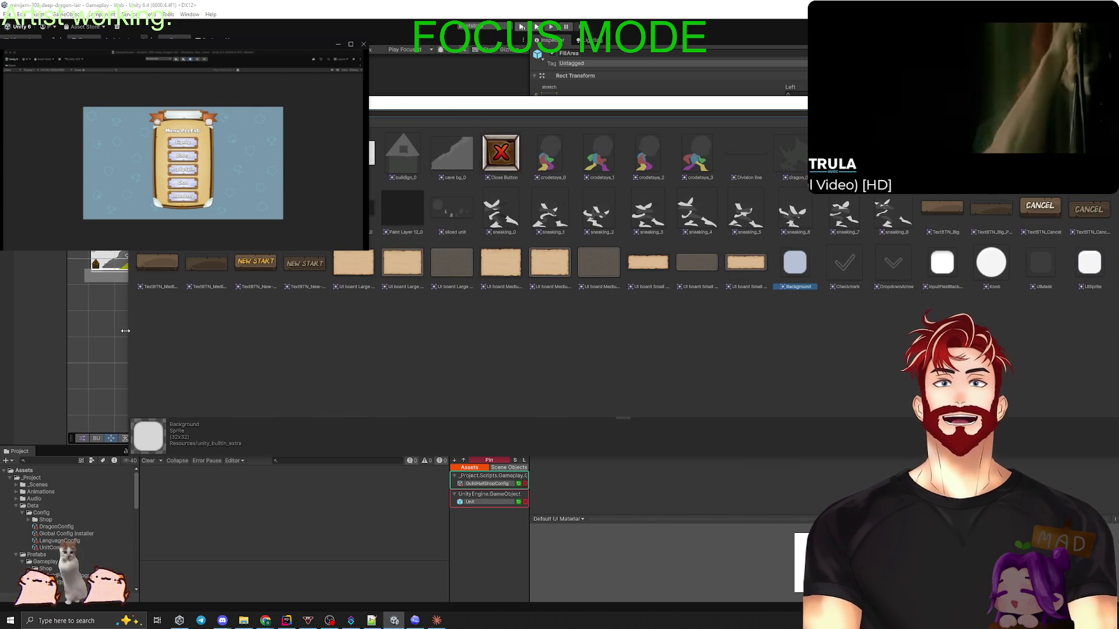
{"action": "left_click", "coordinate": [699, 264]}
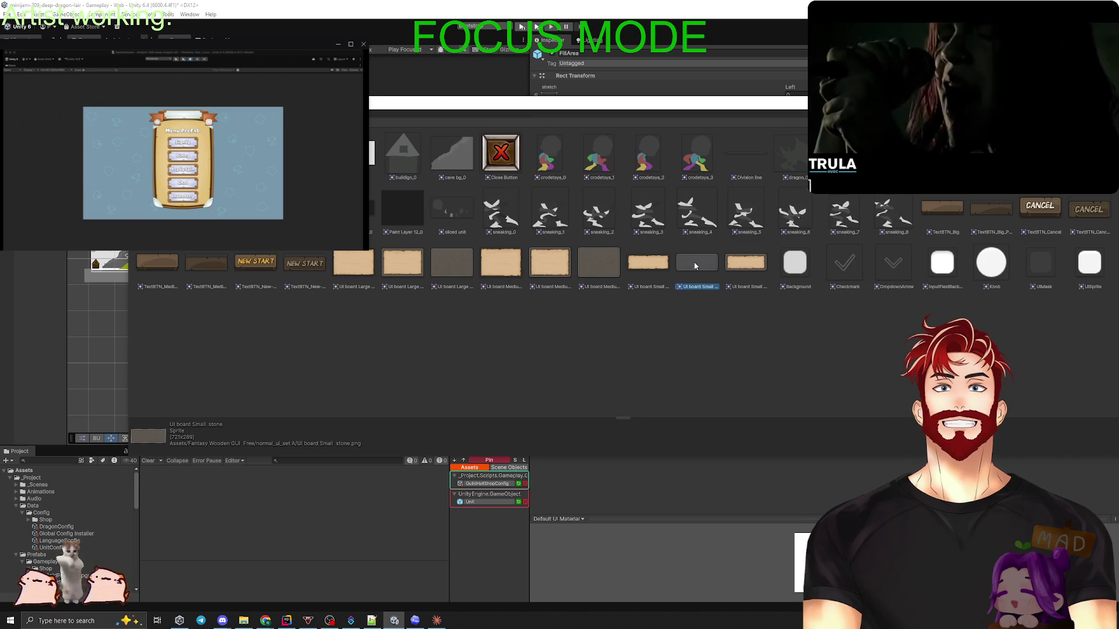
{"action": "double_click", "coordinate": [698, 264]}
{"action": "scroll", "coordinate": [496, 220], "scroll_direction": "up", "scroll_amount": 5}
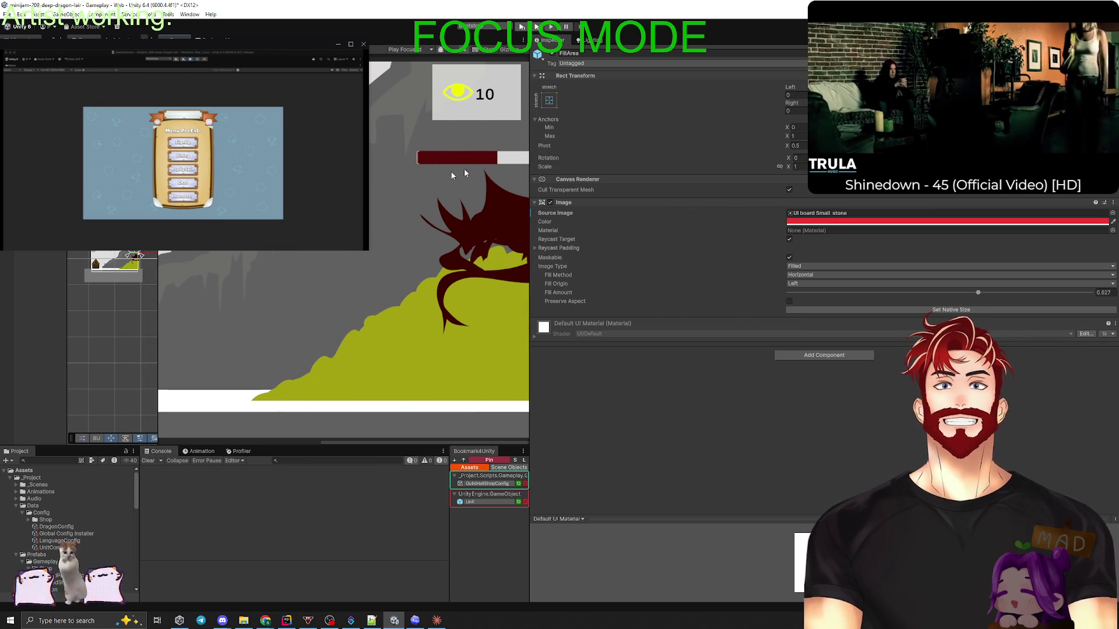
{"action": "scroll", "coordinate": [413, 226], "scroll_direction": "down", "scroll_amount": 5}
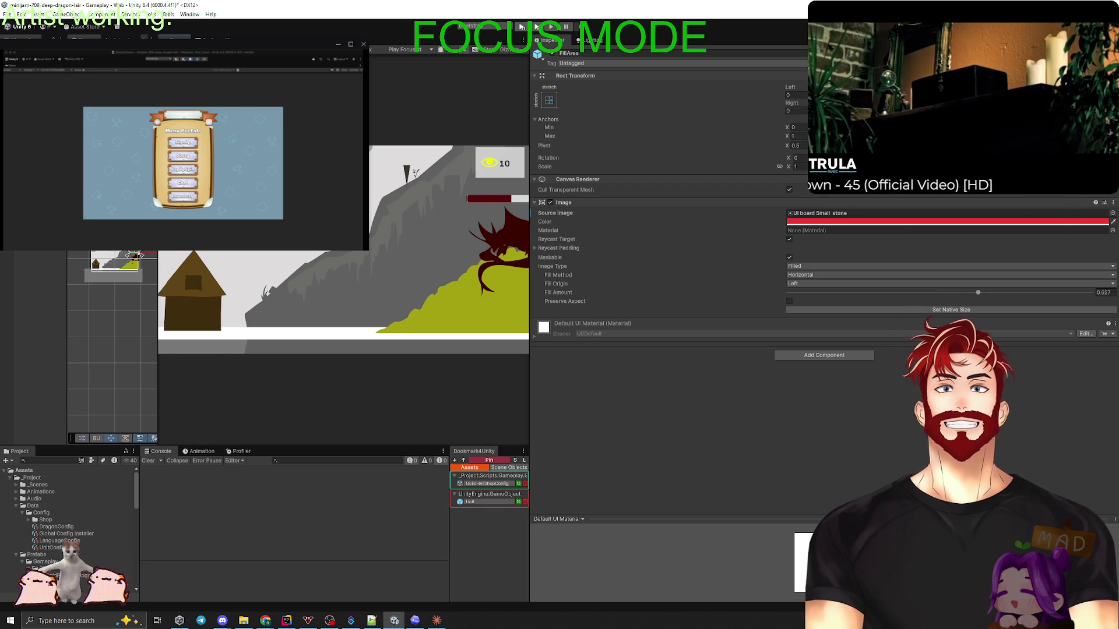
Step: Give the BG Image the 'UI board Small stone' sprite as well
{"action": "left_click", "coordinate": [140, 256]}
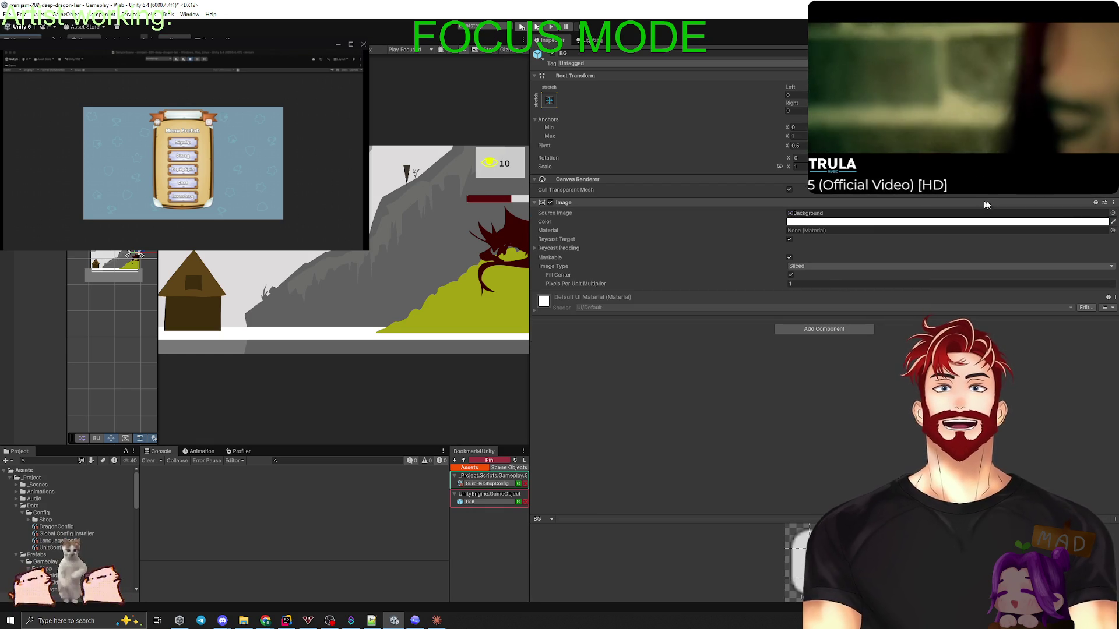
{"action": "left_click", "coordinate": [1112, 214]}
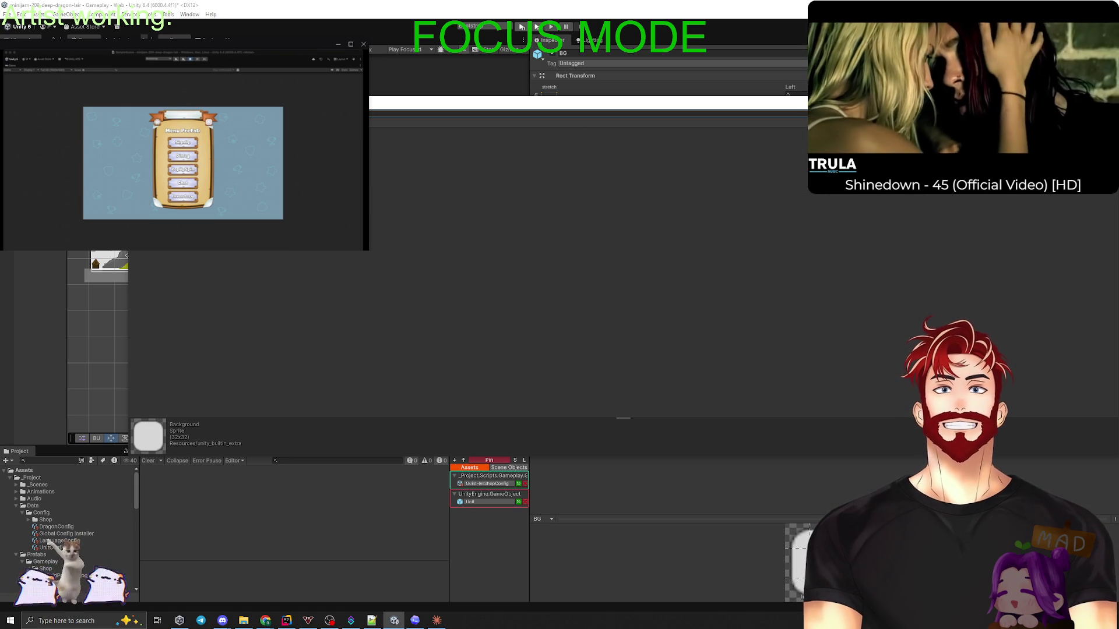
{"action": "double_click", "coordinate": [495, 214]}
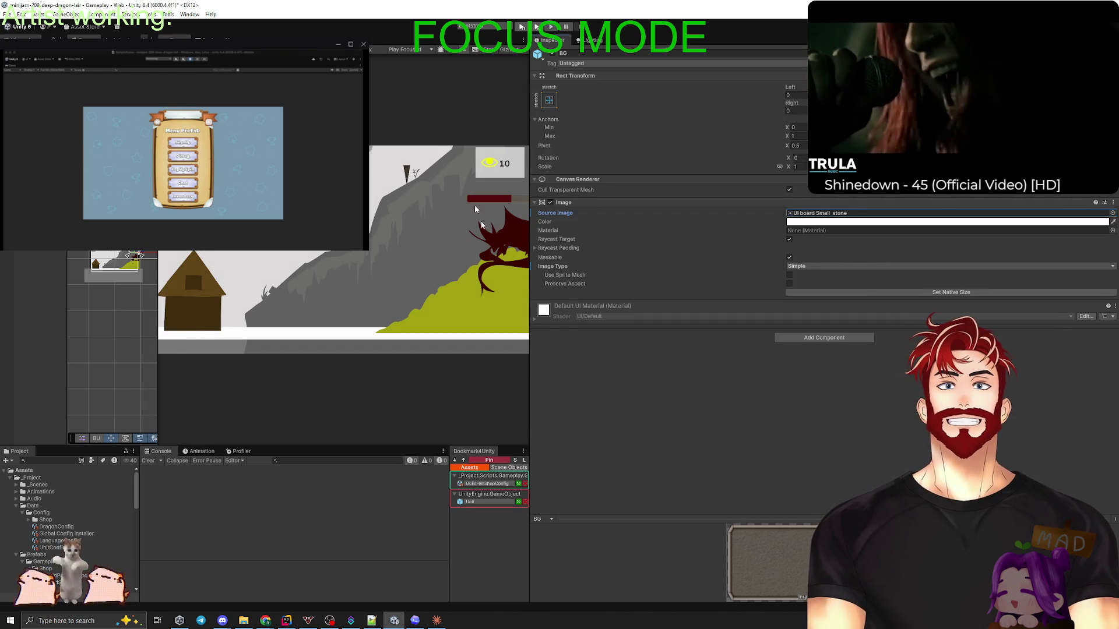
Step: Widen the Scene and Game views by dragging the panel splitters
{"action": "scroll", "coordinate": [458, 203], "scroll_direction": "down", "scroll_amount": 3}
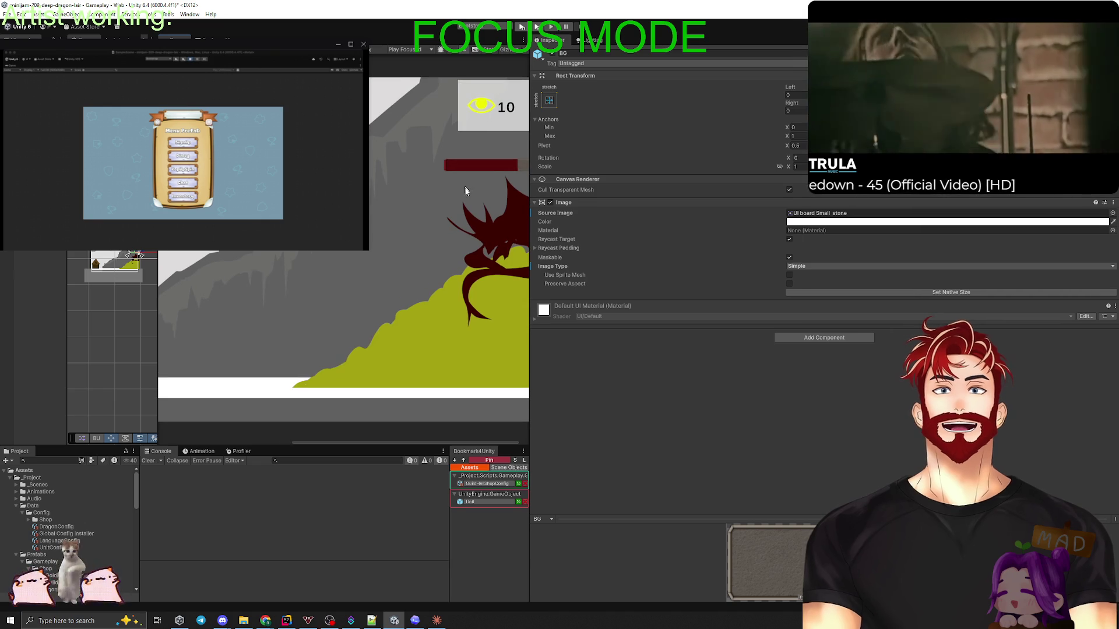
{"action": "left_click_drag", "start_coordinate": [159, 254], "coordinate": [280, 254]}
{"action": "left_click_drag", "start_coordinate": [529, 300], "coordinate": [951, 300]}
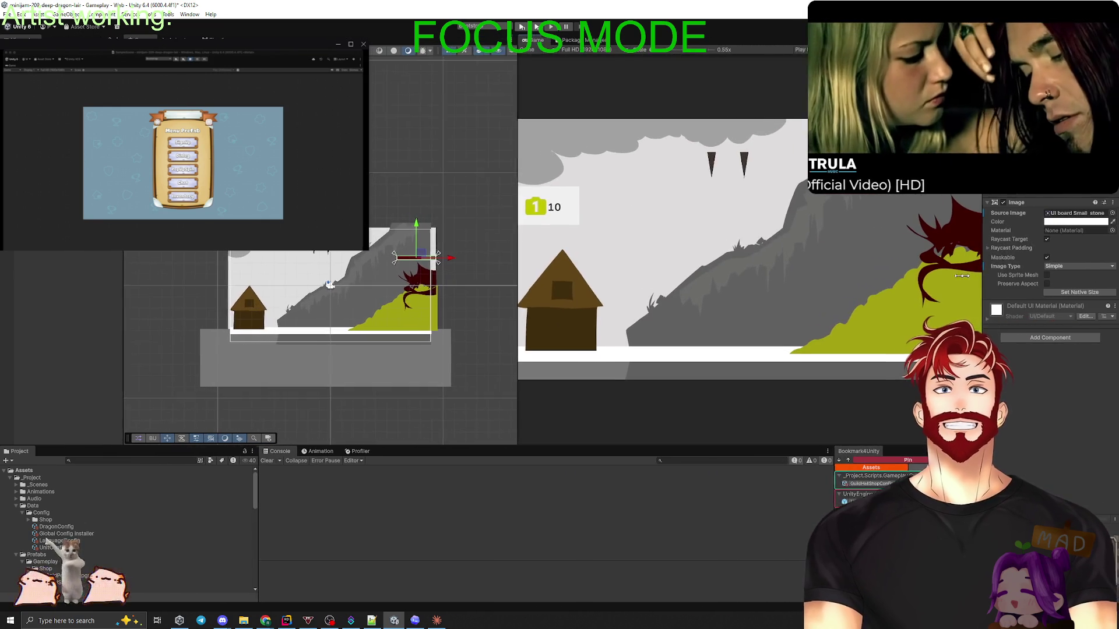
{"action": "scroll", "coordinate": [371, 255], "scroll_direction": "up", "scroll_amount": 3}
{"action": "scroll", "coordinate": [370, 254], "scroll_direction": "up", "scroll_amount": 5}
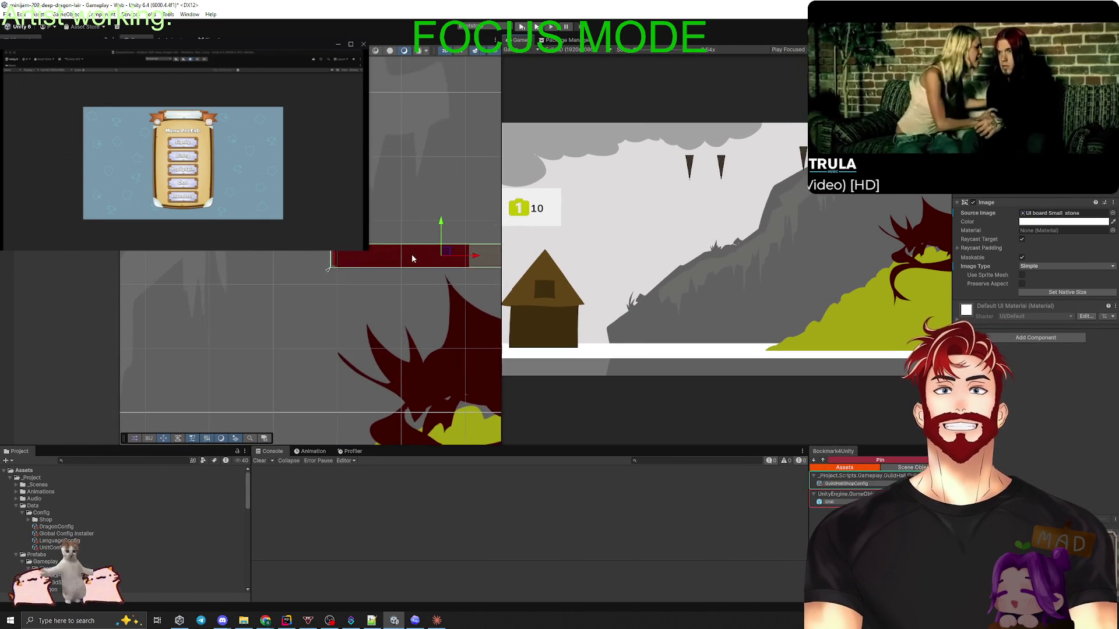
{"action": "scroll", "coordinate": [433, 204], "scroll_direction": "up", "scroll_amount": 3}
Step: Select the annoyance bar's World Space canvas to check its settings
{"action": "left_click", "coordinate": [378, 217]}
{"action": "scroll", "coordinate": [378, 217], "scroll_direction": "up", "scroll_amount": 5}
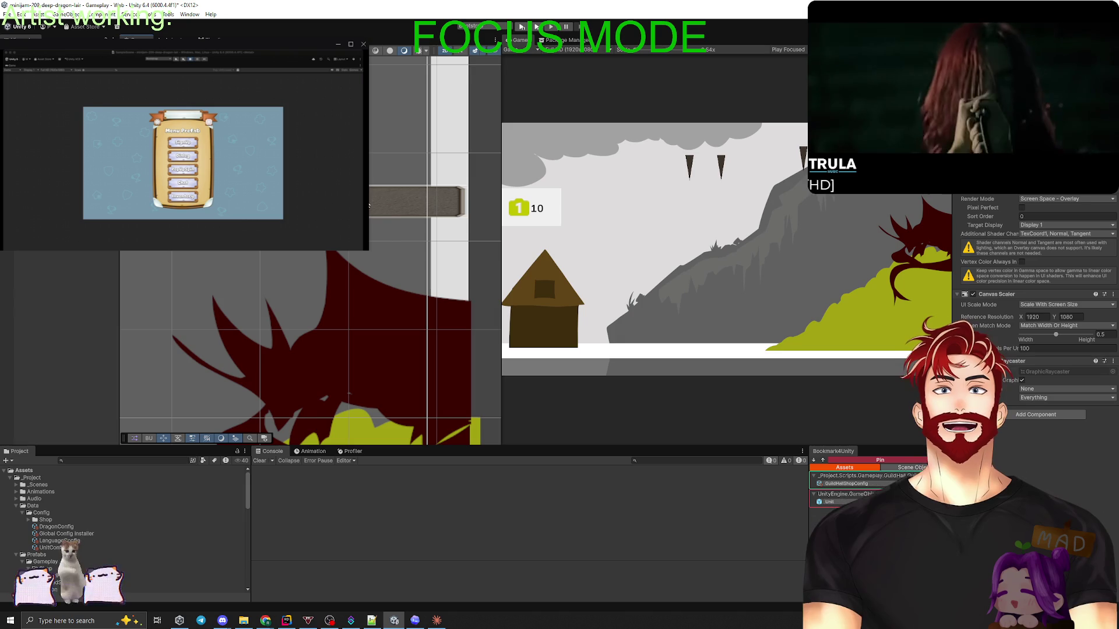
{"action": "scroll", "coordinate": [455, 231], "scroll_direction": "down", "scroll_amount": 3}
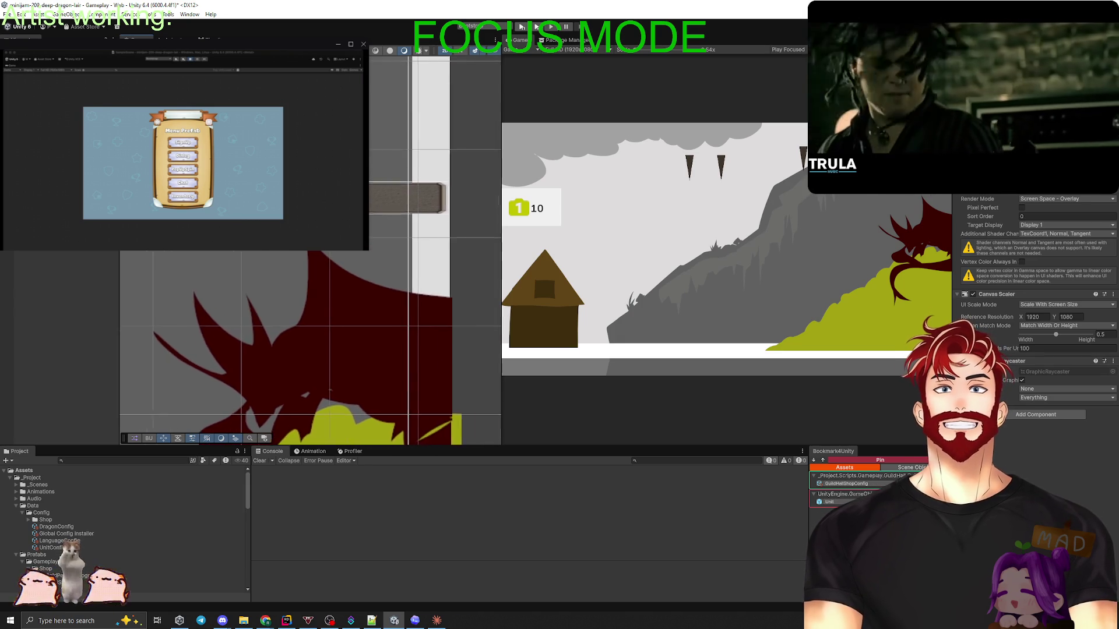
{"action": "scroll", "coordinate": [310, 251], "scroll_direction": "down", "scroll_amount": 5}
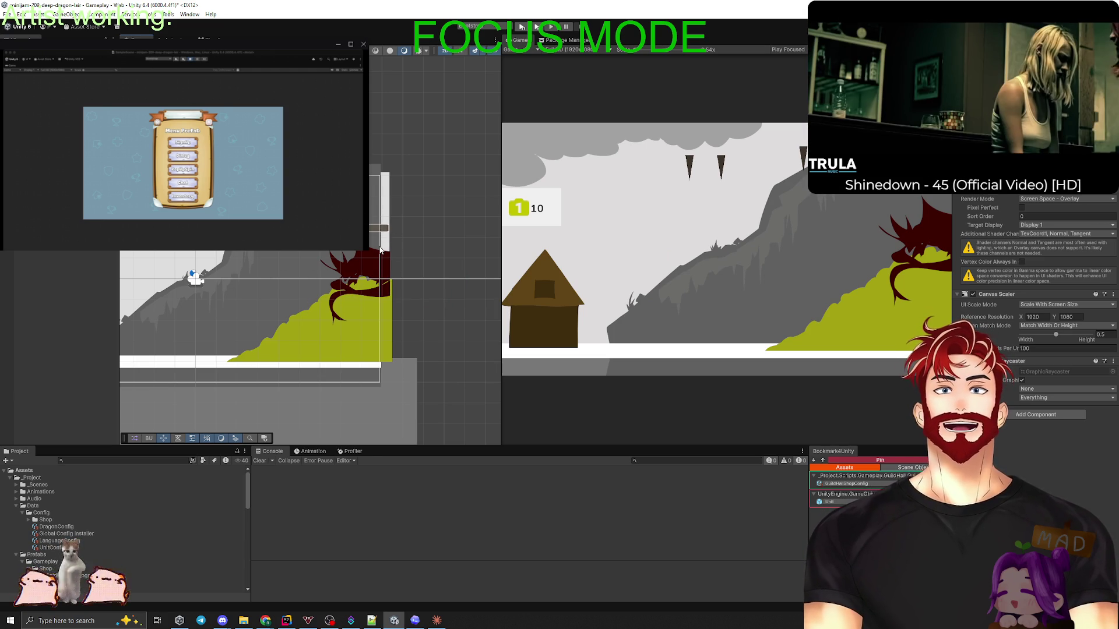
{"action": "left_click", "coordinate": [1052, 193]}
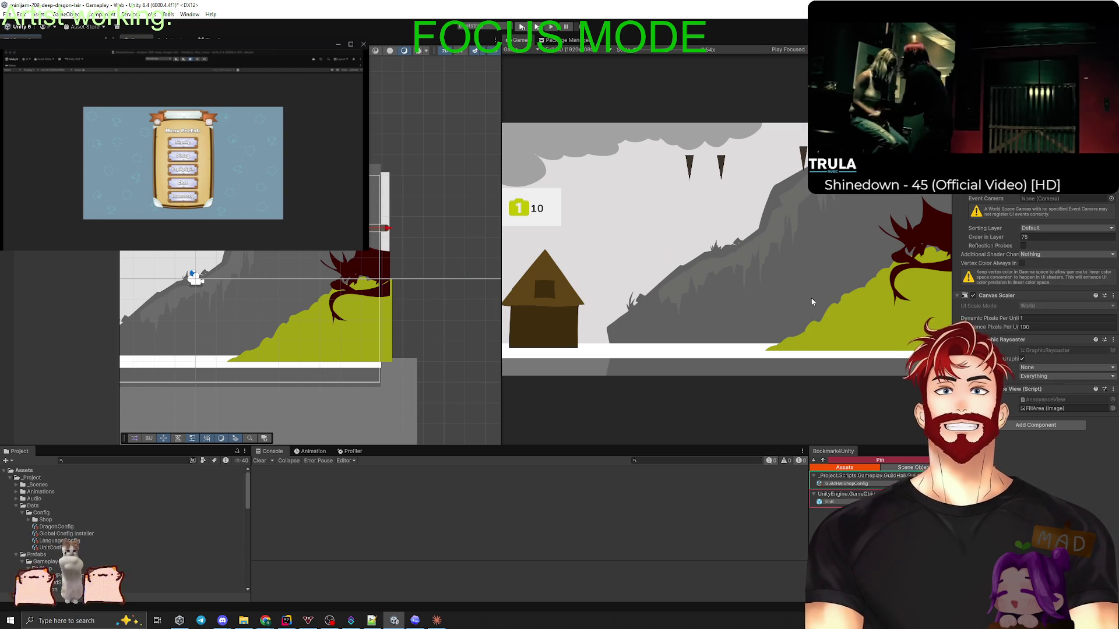
Step: Change the AnnoyanceView canvas Render Mode from World Space to Screen Space - Overlay
{"action": "left_click", "coordinate": [1050, 192]}
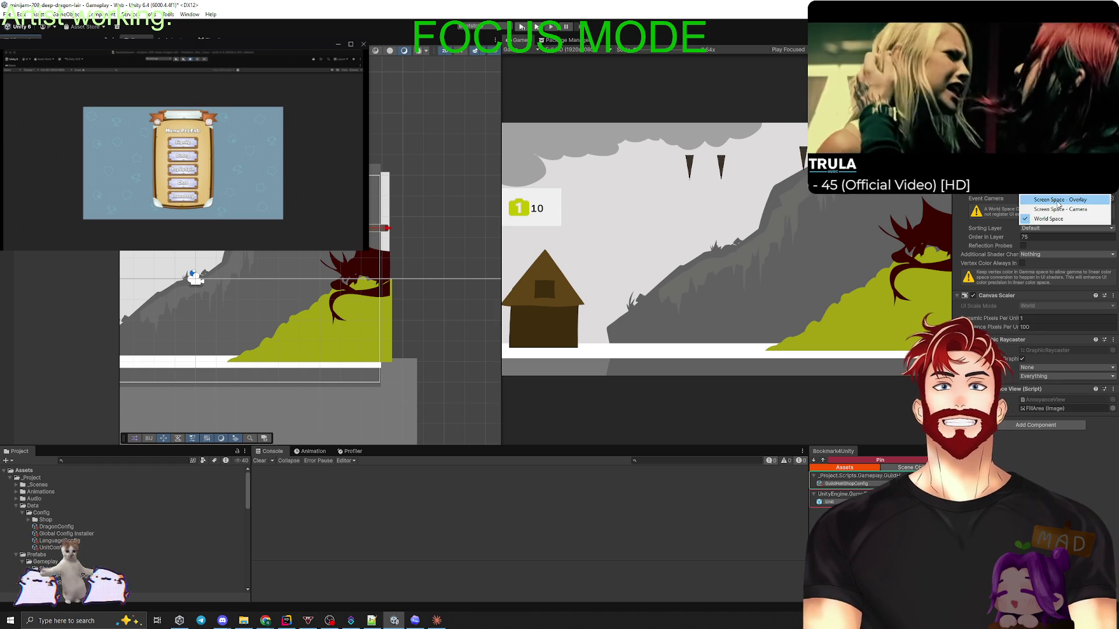
{"action": "left_click", "coordinate": [1058, 200]}
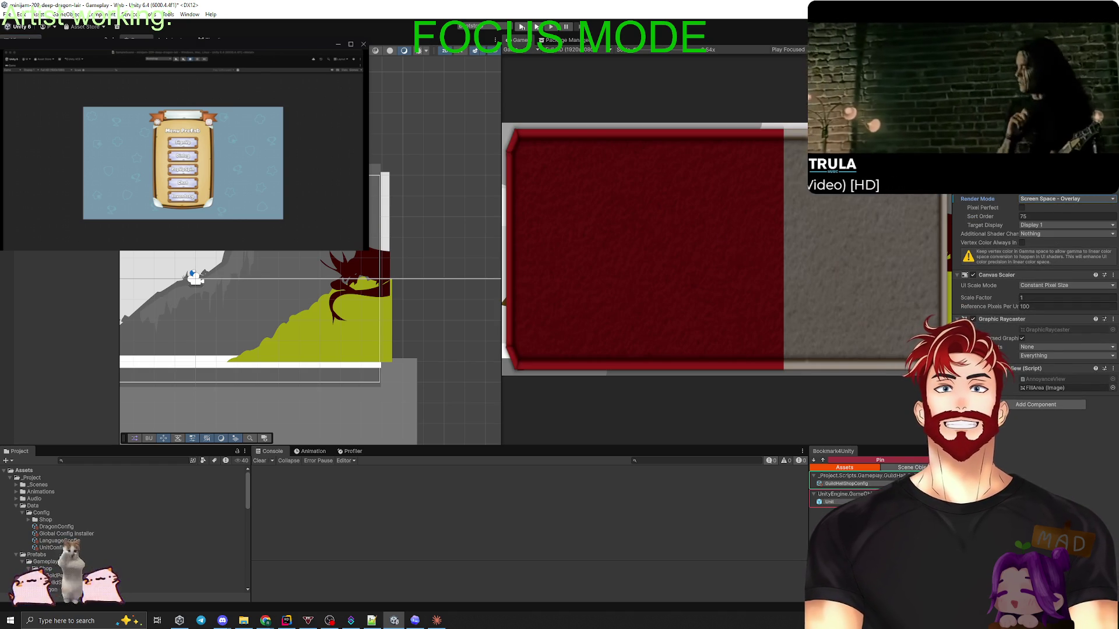
{"action": "scroll", "coordinate": [393, 285], "scroll_direction": "down", "scroll_amount": 3}
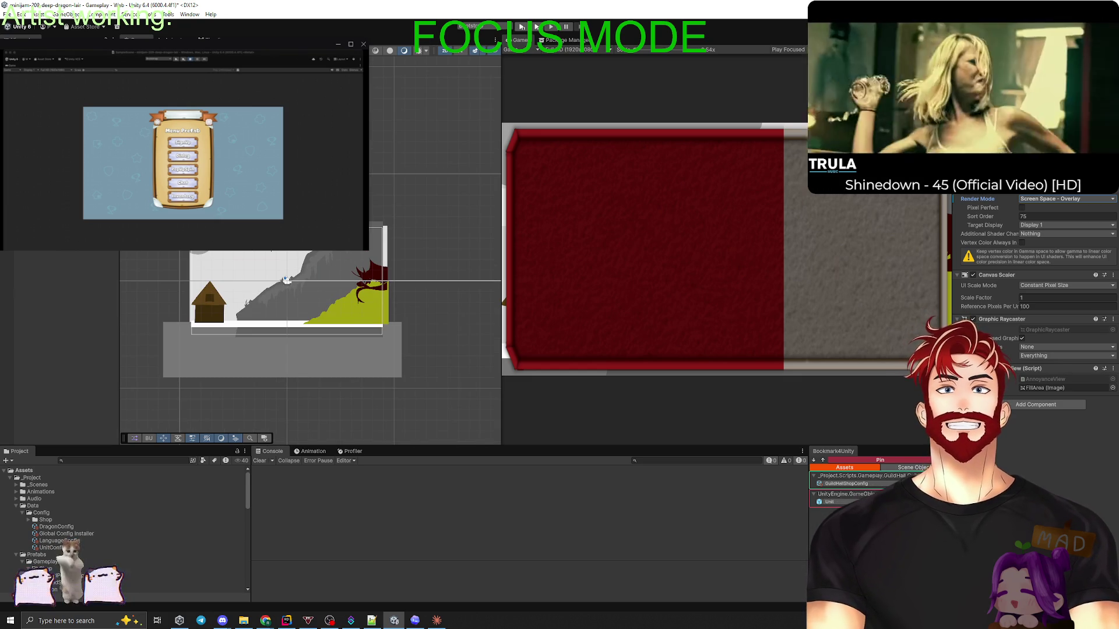
Step: Frame the stone board image and drag its corners in to a thin strip beside the eye counter
{"action": "left_click", "coordinate": [365, 276]}
{"action": "key", "text": "f"}
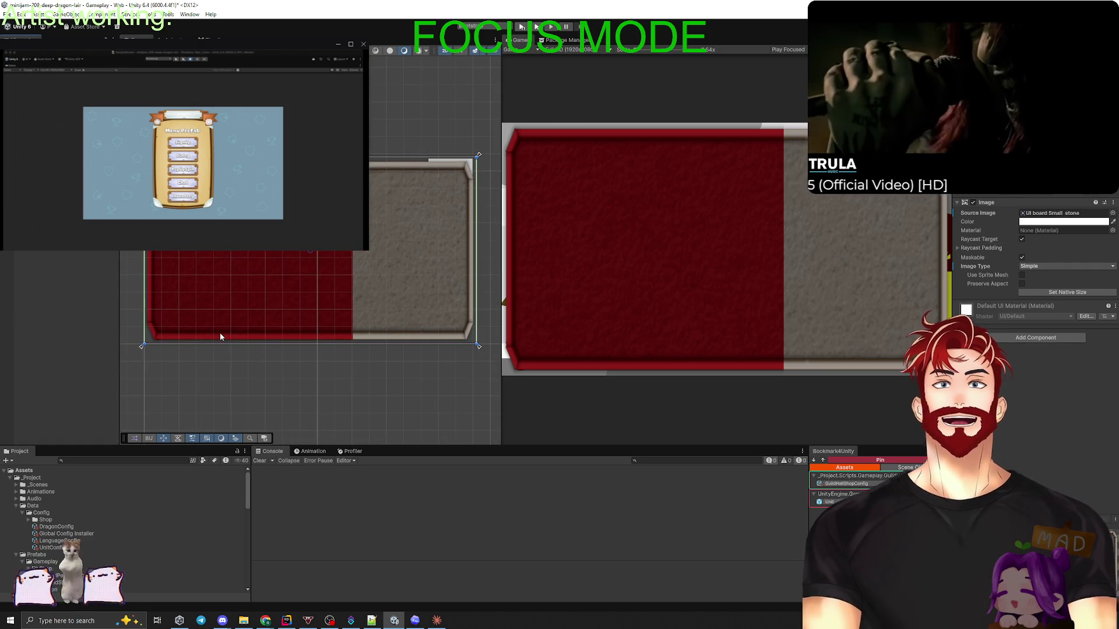
{"action": "mouse_move", "coordinate": [142, 345]}
{"action": "left_mouse_down"}
{"action": "mouse_move", "coordinate": [382, 230]}
{"action": "mouse_move", "coordinate": [385, 217]}
{"action": "left_mouse_up"}
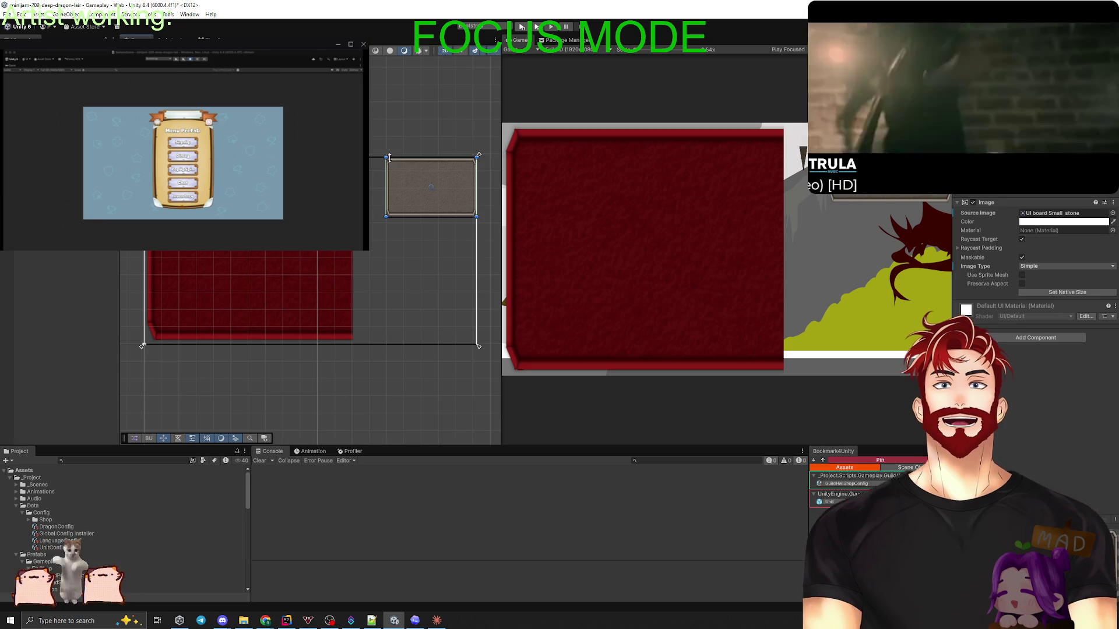
{"action": "left_click_drag", "start_coordinate": [395, 165], "coordinate": [416, 196]}
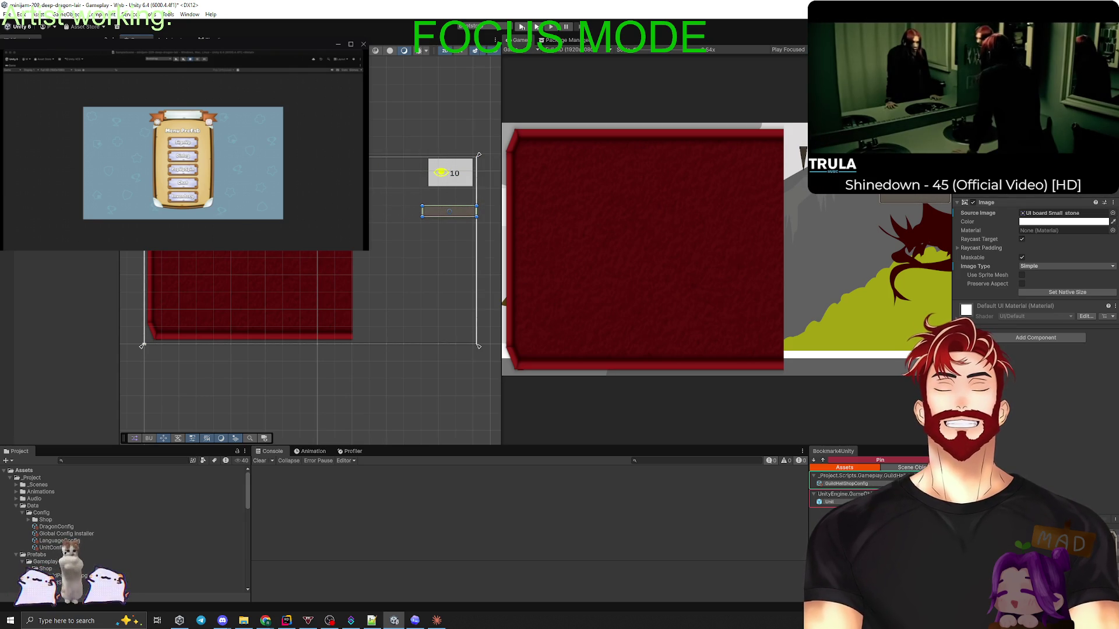
{"action": "right_click", "coordinate": [70, 169]}
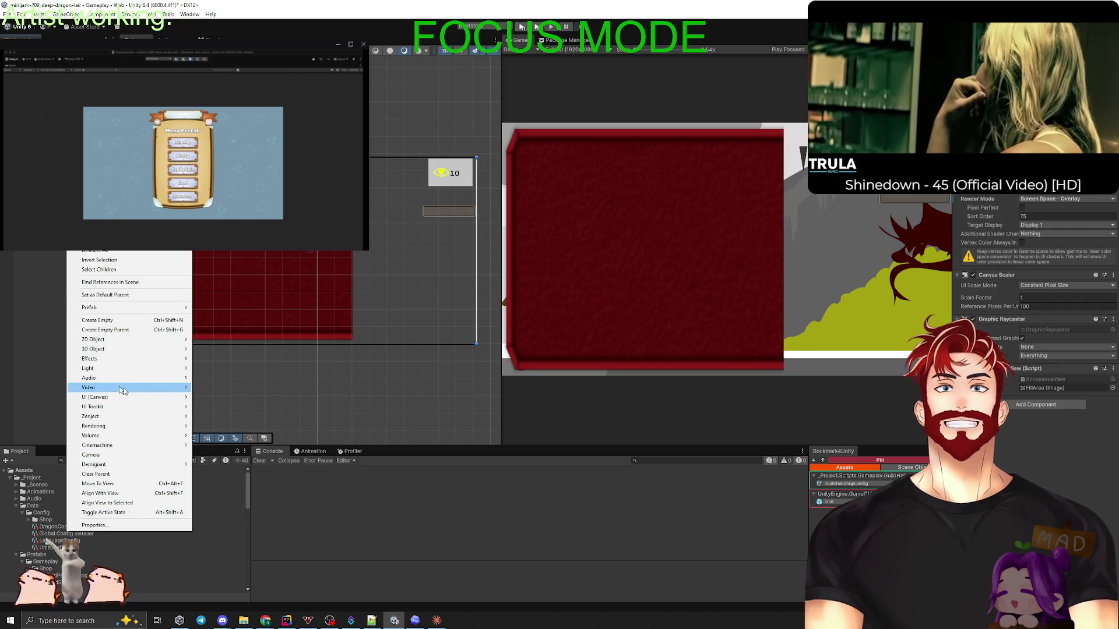
Step: Try adding an empty child under the canvas, open the prefab from the warning, and reselect the Canvas
{"action": "left_click", "coordinate": [96, 321]}
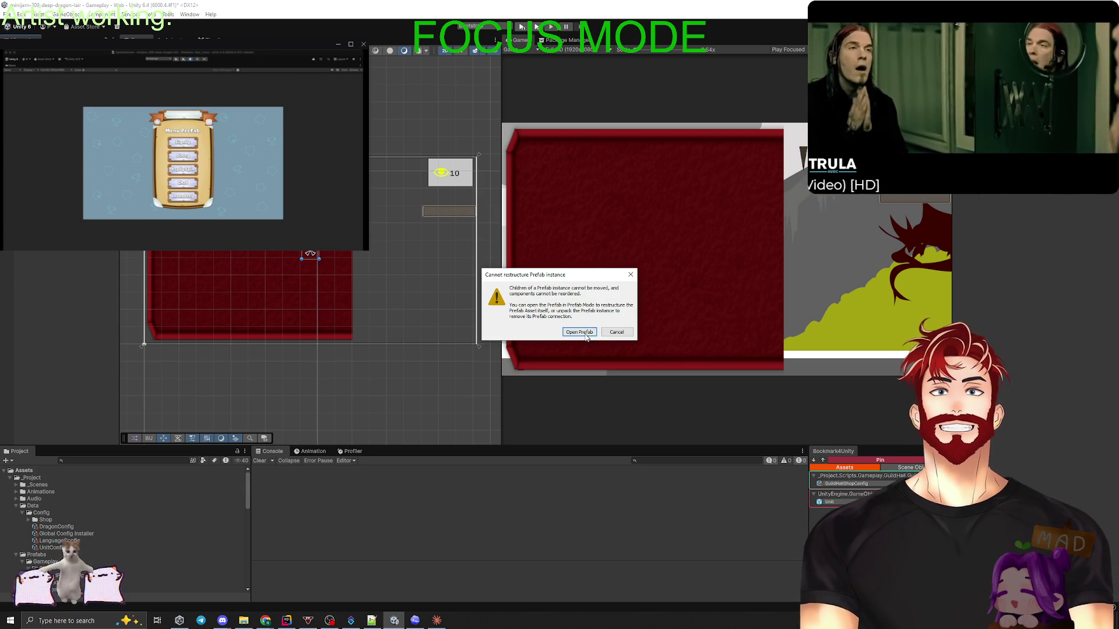
{"action": "left_click", "coordinate": [593, 332]}
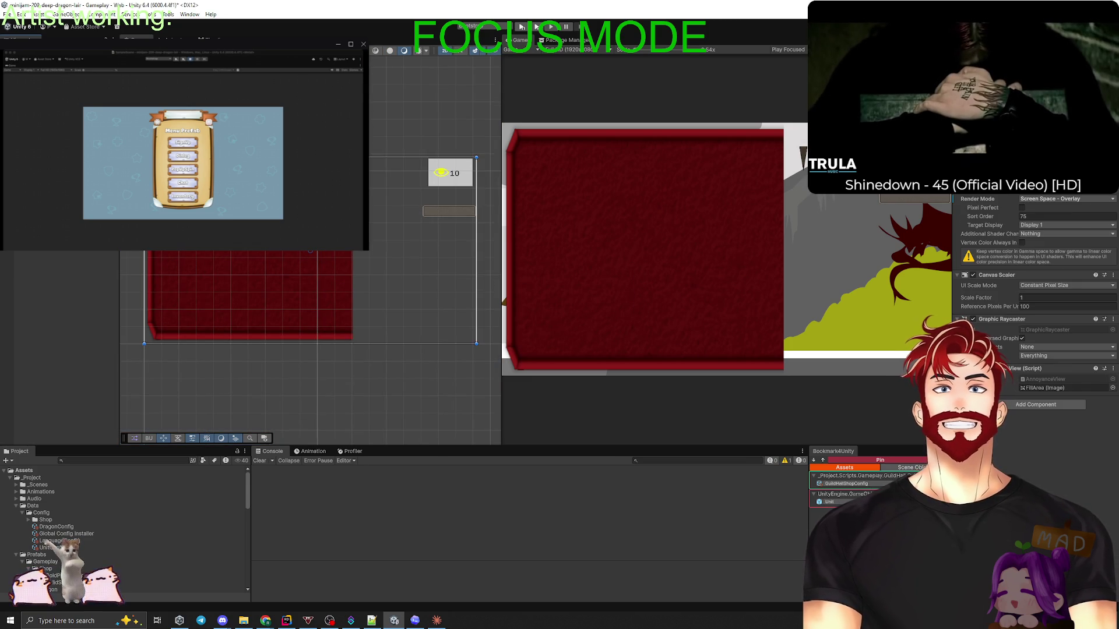
{"action": "left_click", "coordinate": [394, 103]}
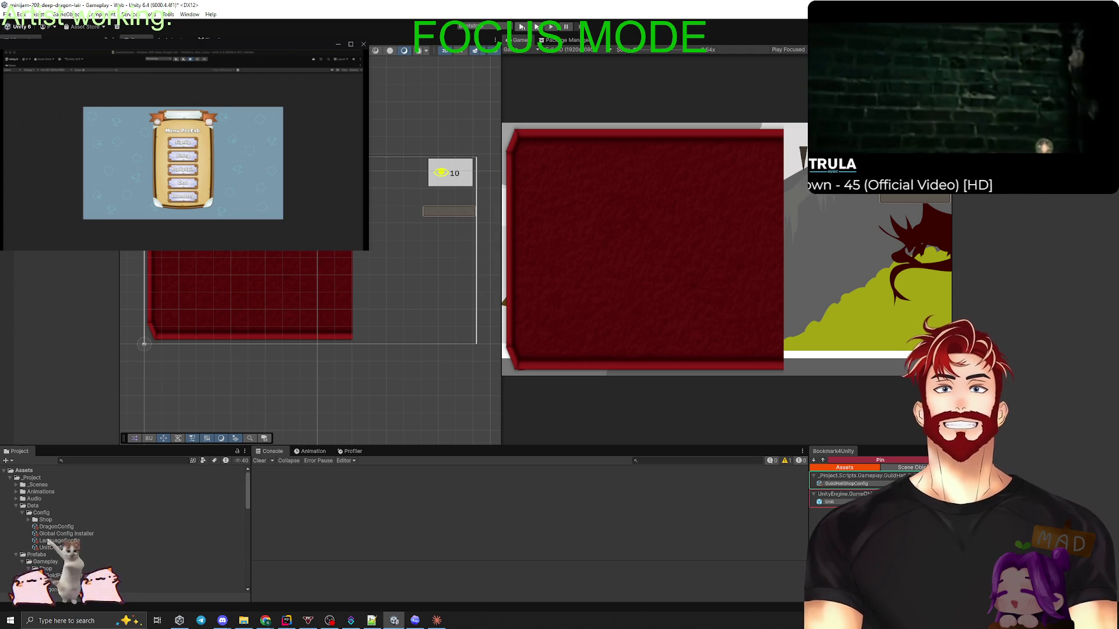
{"action": "left_click", "coordinate": [311, 251]}
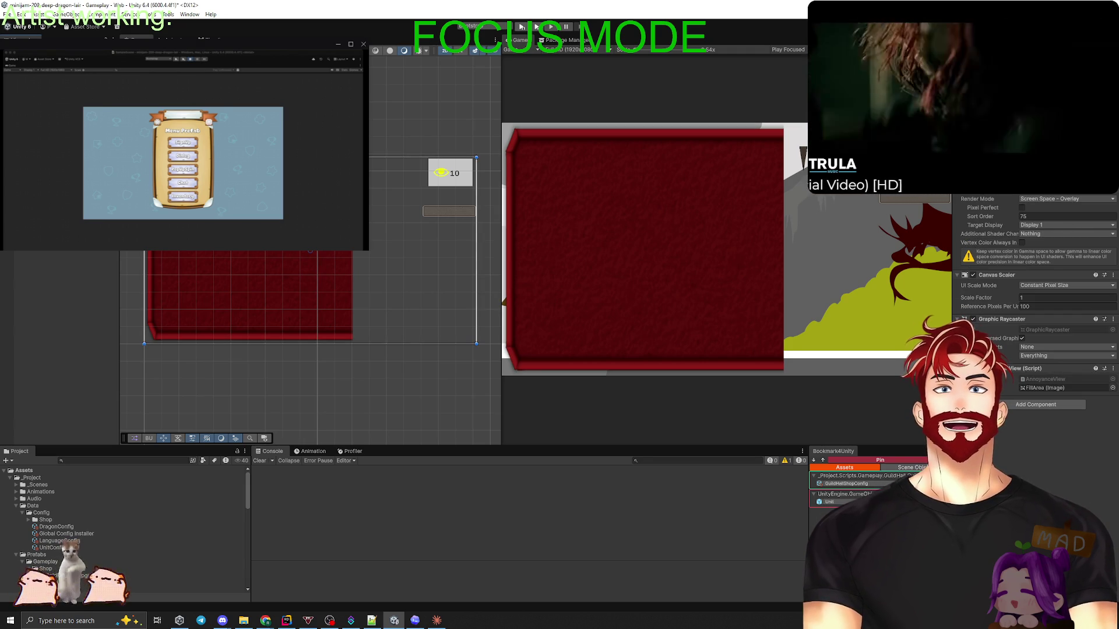
{"action": "key", "text": "Escape"}
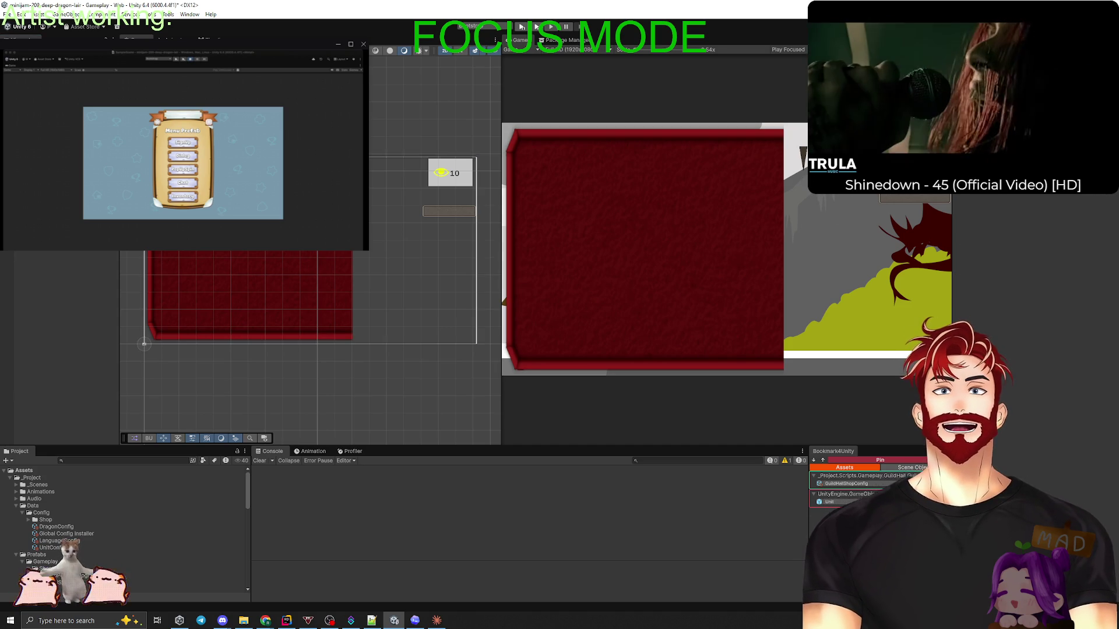
{"action": "left_click", "coordinate": [310, 251]}
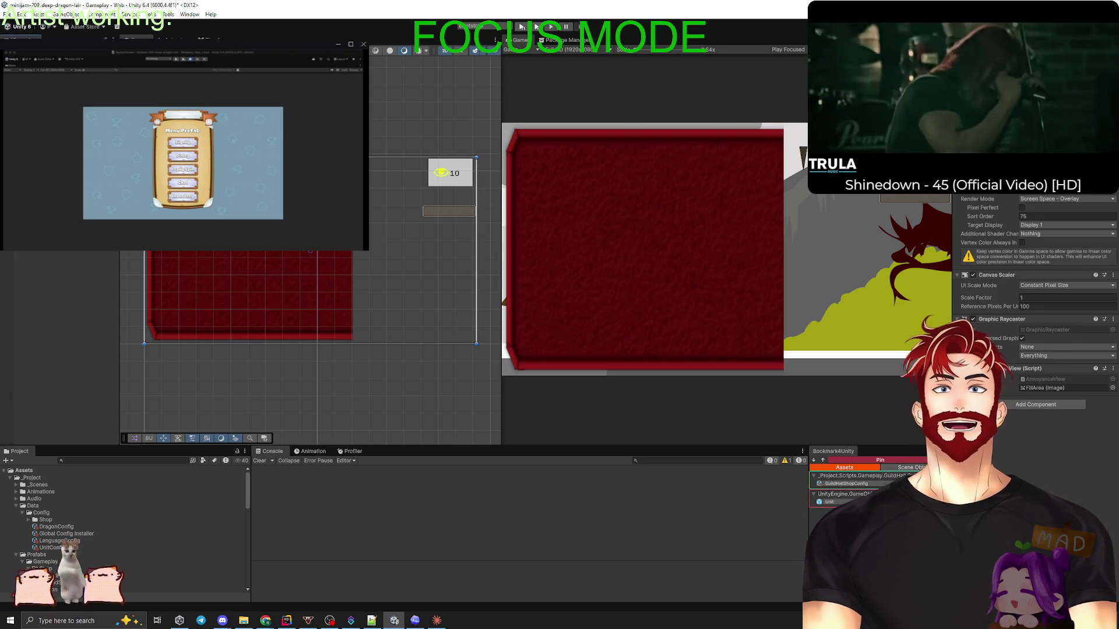
Step: Set an anchor preset on the stone bar, then undo the red panel's full-screen stretch
{"action": "left_click", "coordinate": [310, 251]}
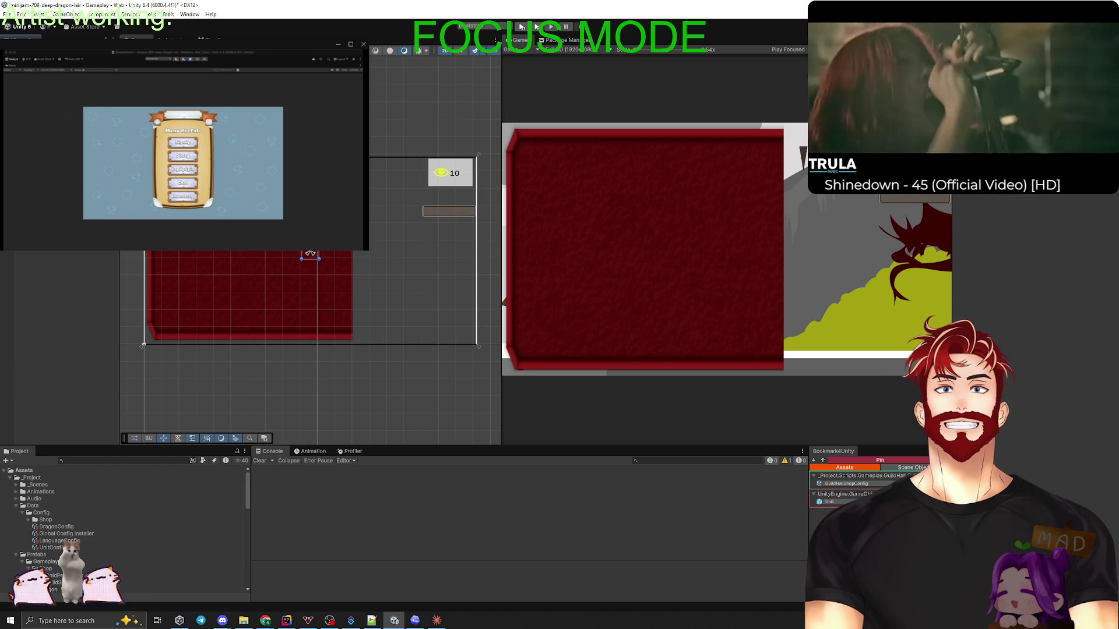
{"action": "left_click", "coordinate": [310, 252]}
{"action": "left_click", "coordinate": [968, 189]}
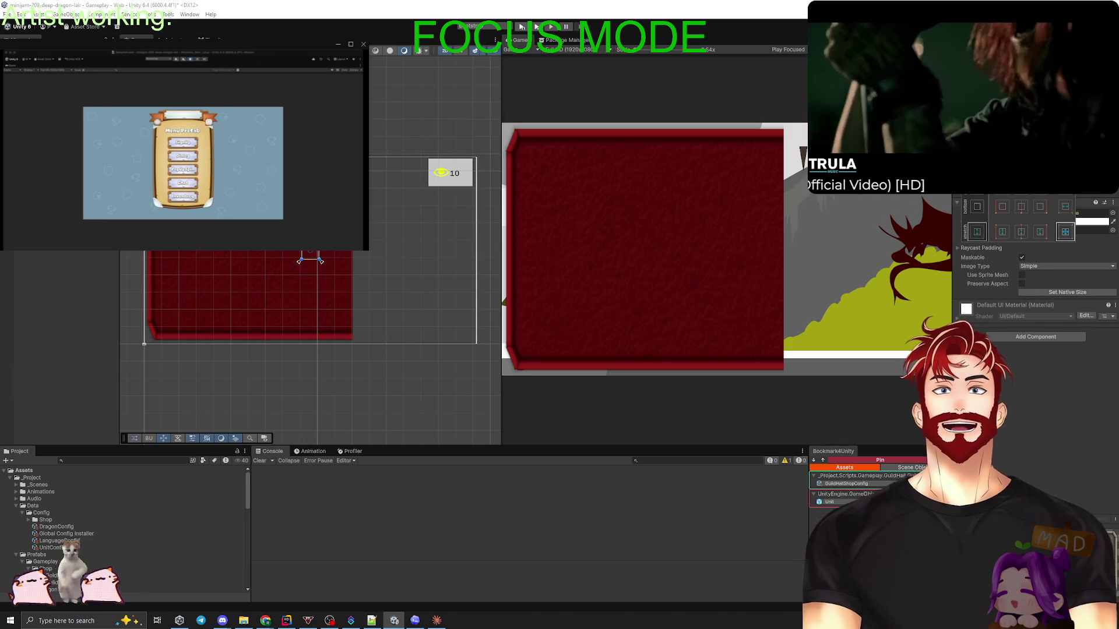
{"action": "left_click", "coordinate": [397, 236]}
{"action": "key", "text": "ctrl+z"}
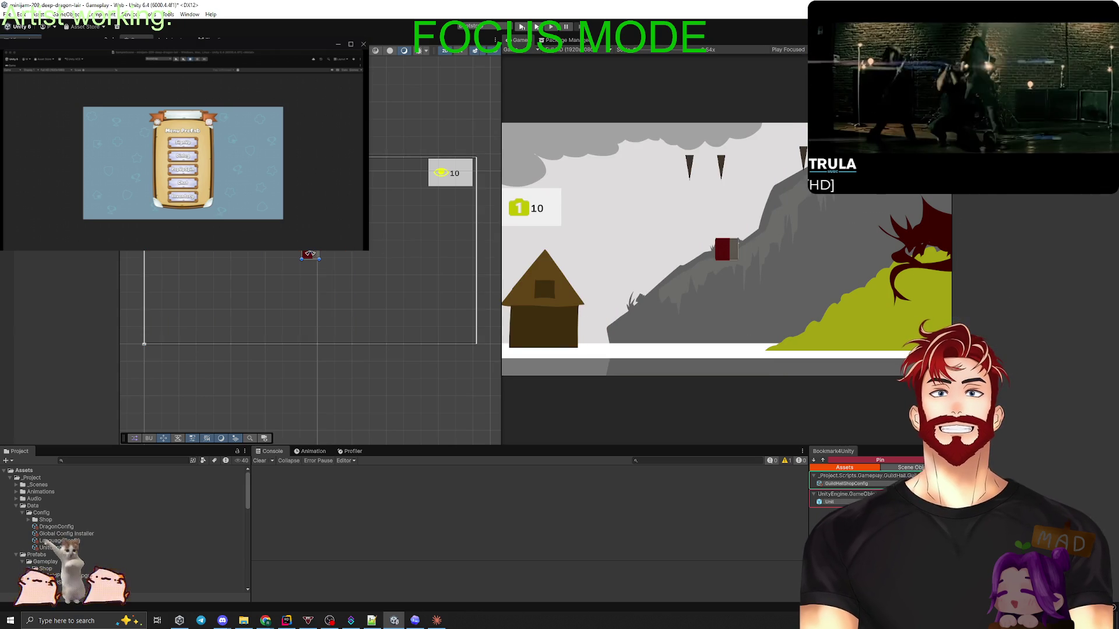
Step: Move the red bar near the canvas top and resize it into a small strip under the counter
{"action": "mouse_move", "coordinate": [310, 254]}
{"action": "left_mouse_down"}
{"action": "mouse_move", "coordinate": [459, 214]}
{"action": "mouse_move", "coordinate": [438, 204]}
{"action": "mouse_move", "coordinate": [476, 204]}
{"action": "left_mouse_up"}
{"action": "scroll", "coordinate": [440, 212], "scroll_direction": "up", "scroll_amount": 1}
{"action": "scroll", "coordinate": [424, 202], "scroll_direction": "up", "scroll_amount": 4}
{"action": "left_click", "coordinate": [414, 201]}
{"action": "left_click_drag", "start_coordinate": [410, 200], "coordinate": [408, 200]}
{"action": "scroll", "coordinate": [266, 240], "scroll_direction": "down", "scroll_amount": 2}
{"action": "scroll", "coordinate": [219, 269], "scroll_direction": "down", "scroll_amount": 3}
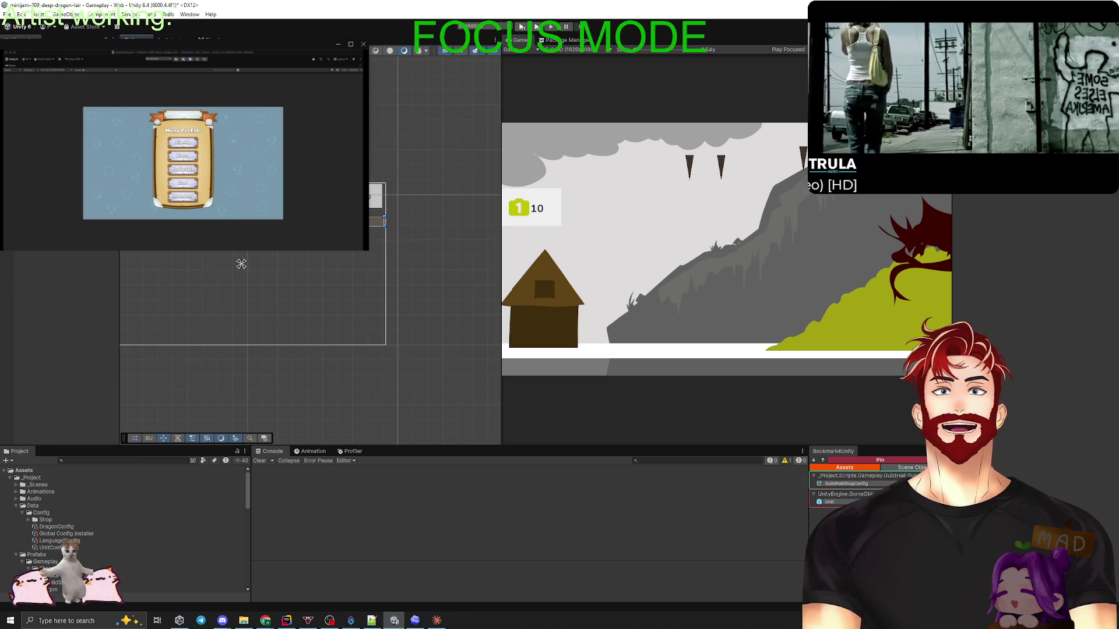
{"action": "scroll", "coordinate": [443, 220], "scroll_direction": "down", "scroll_amount": 1}
{"action": "scroll", "coordinate": [443, 220], "scroll_direction": "down", "scroll_amount": 1}
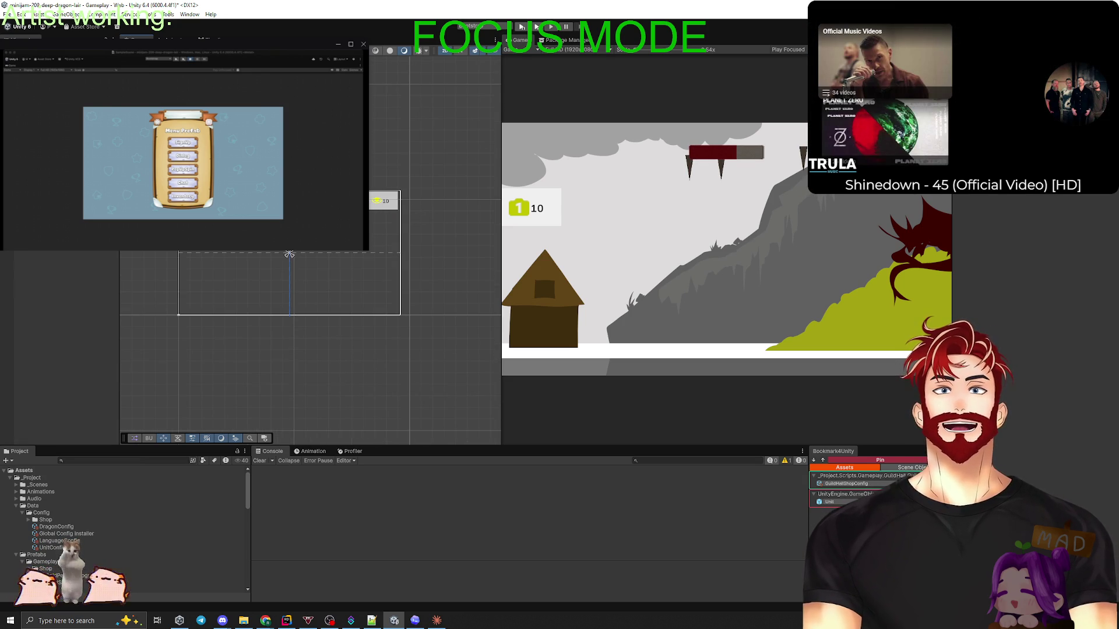
{"action": "left_click", "coordinate": [389, 218]}
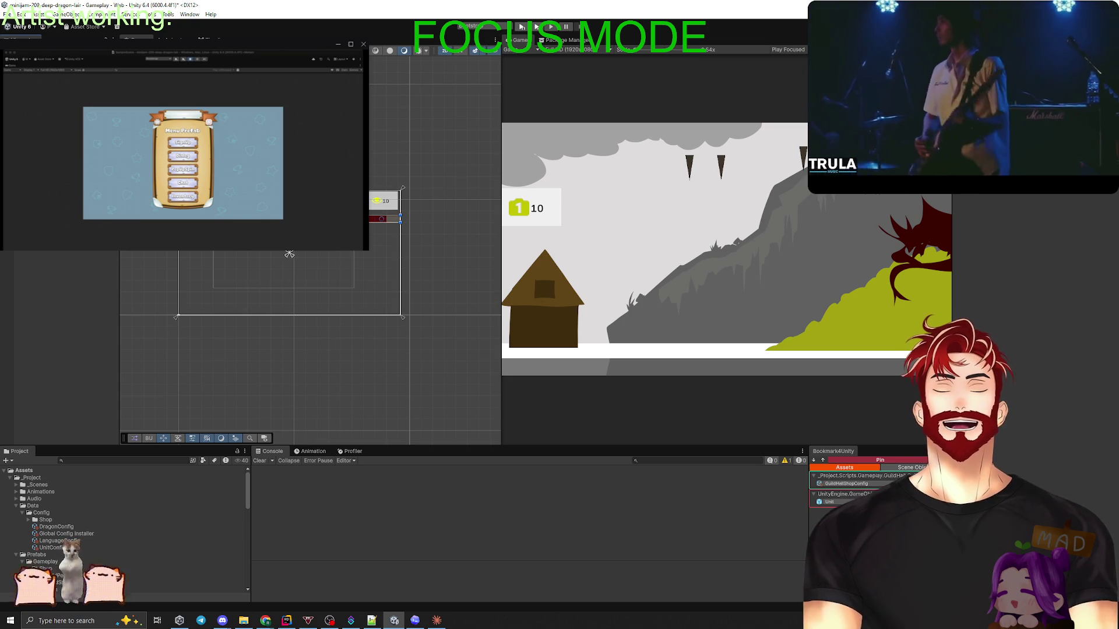
Step: Add an Annoyance View component to the bar and assign the FillArea image as its Fill
{"action": "key", "text": "ctrl+shift+a"}
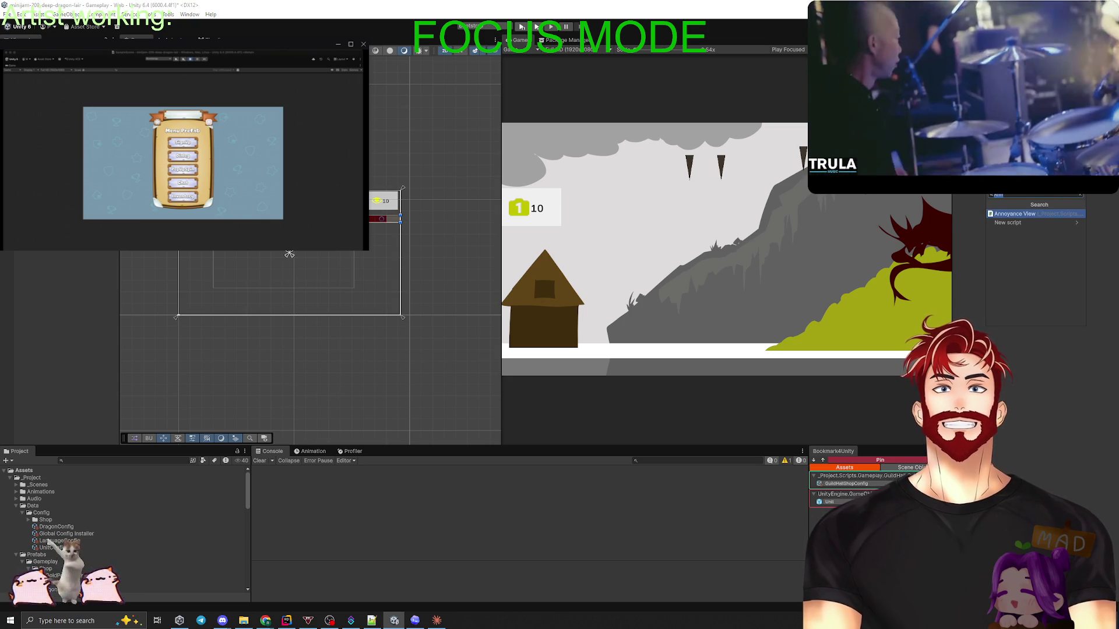
{"action": "key", "text": "Return"}
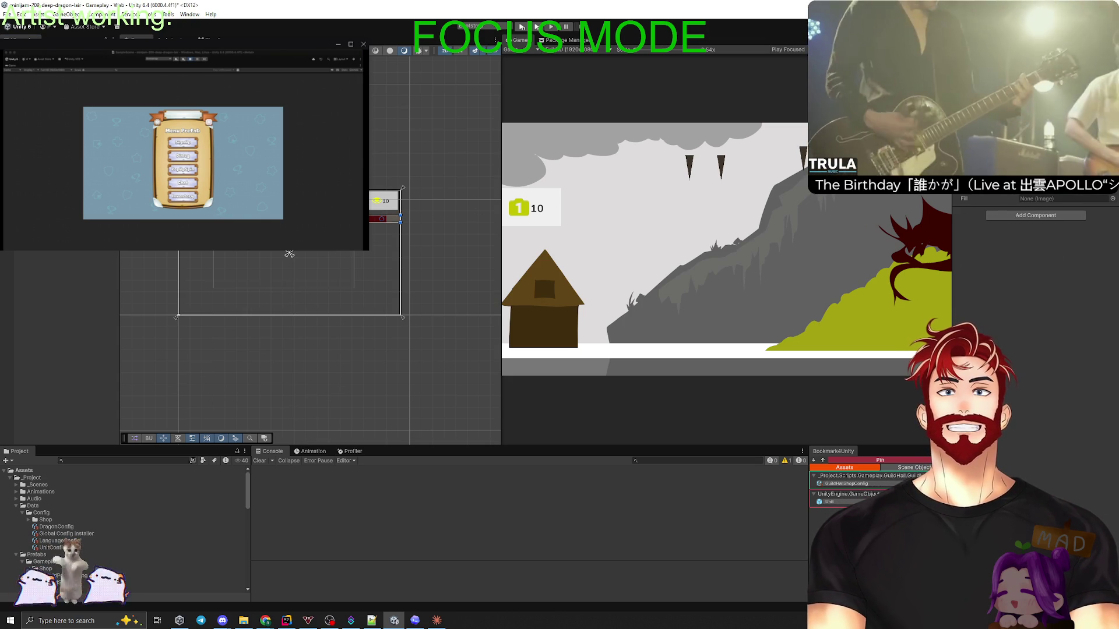
{"action": "left_click_drag", "start_coordinate": [829, 501], "coordinate": [1031, 203]}
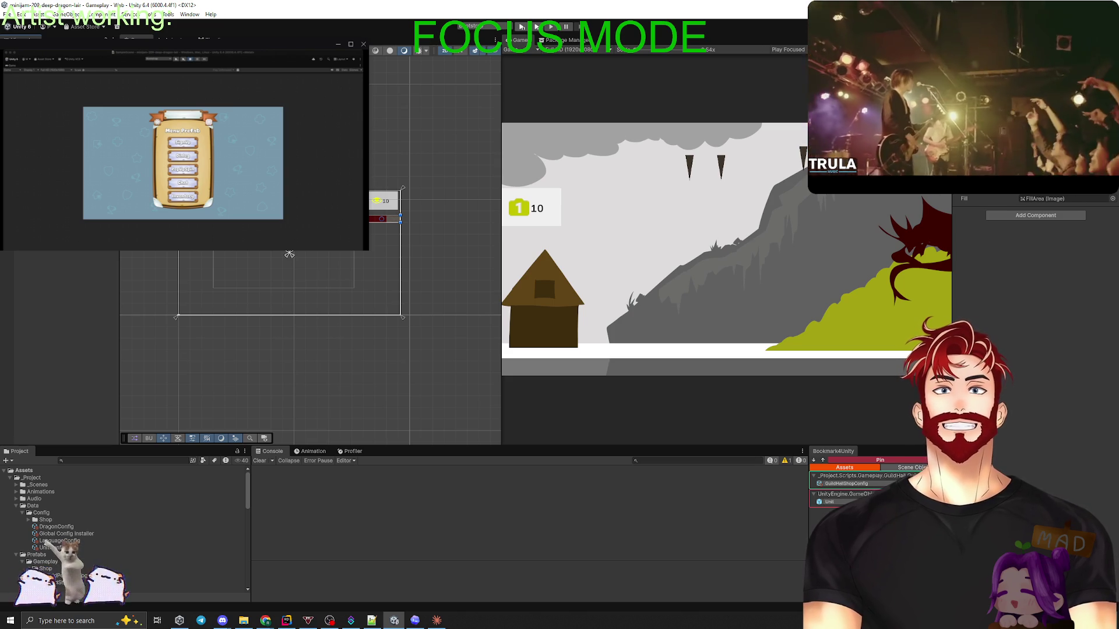
Step: Inspect the FillArea element, deselect it, then move to Rider's UnitConfig script
{"action": "left_click", "coordinate": [178, 315]}
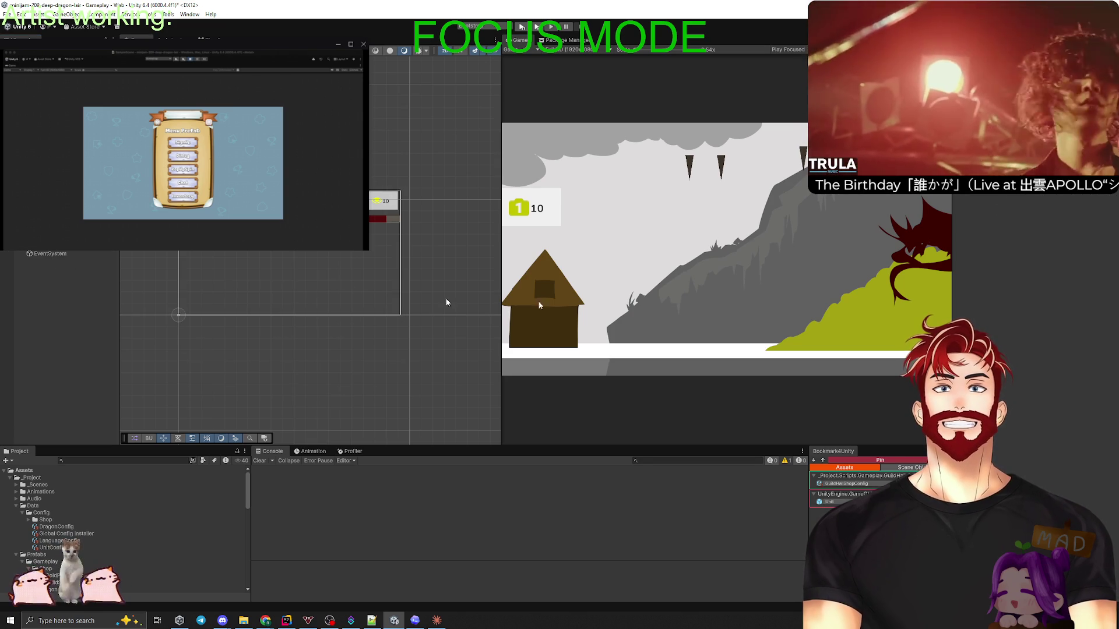
{"action": "left_click", "coordinate": [67, 248]}
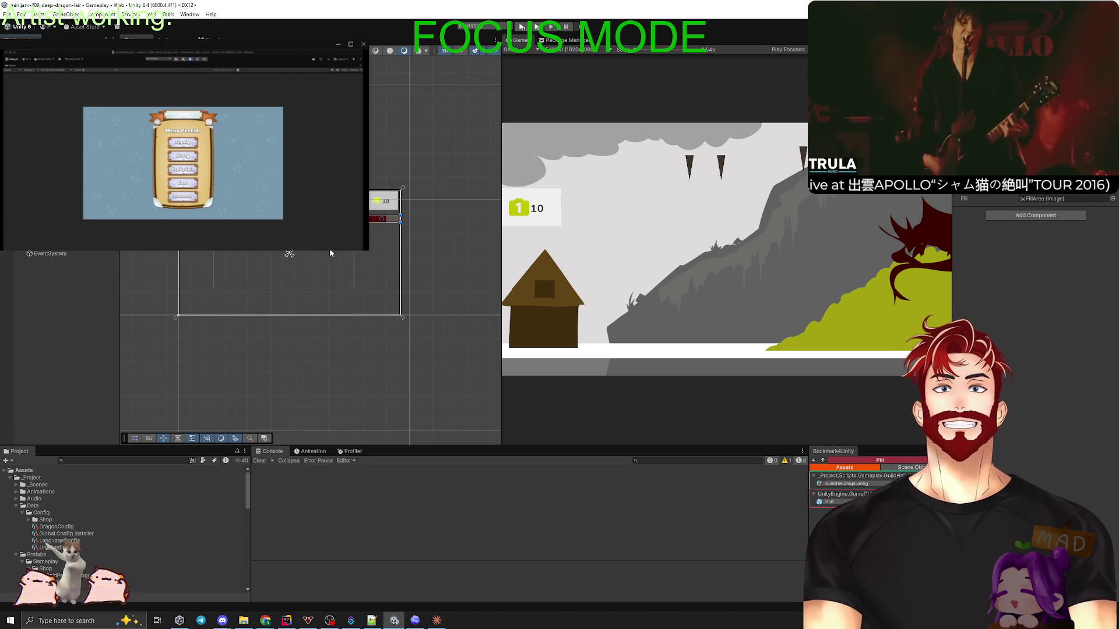
{"action": "left_click", "coordinate": [69, 303]}
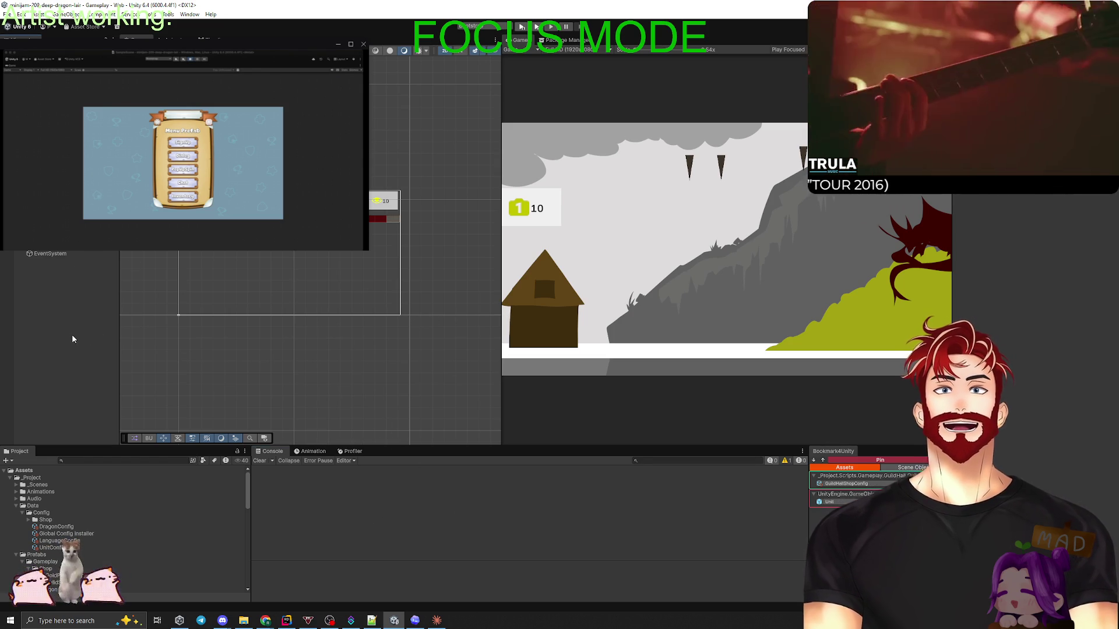
{"action": "left_click", "coordinate": [287, 621]}
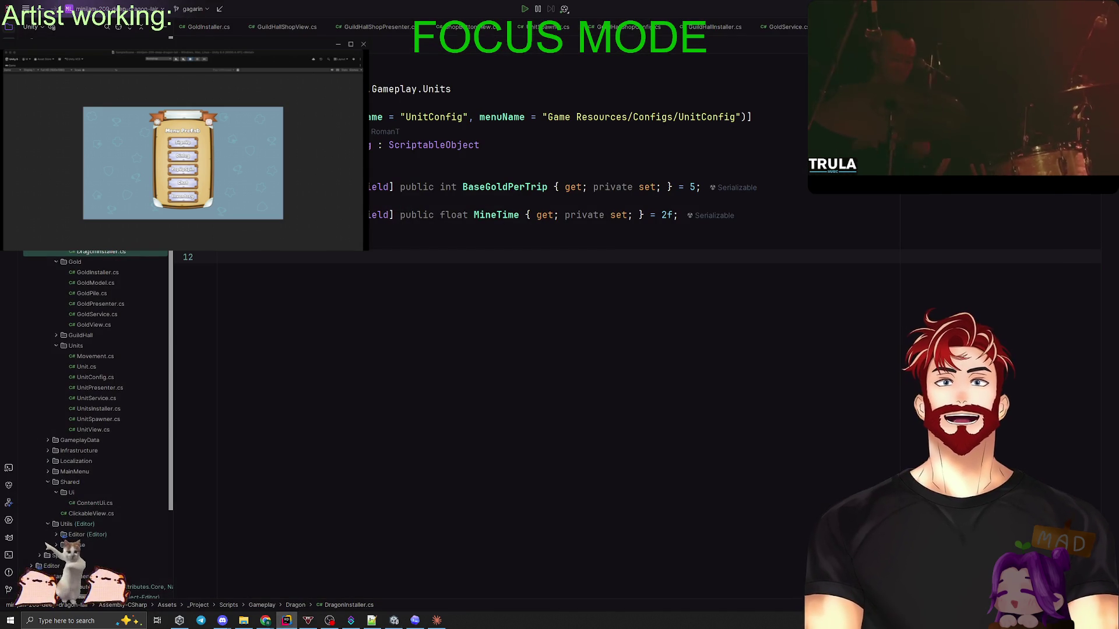
Step: Commit with message 'dragon annoyance bar moved from world to overlay' and push it
{"action": "key", "text": "ctrl+k"}
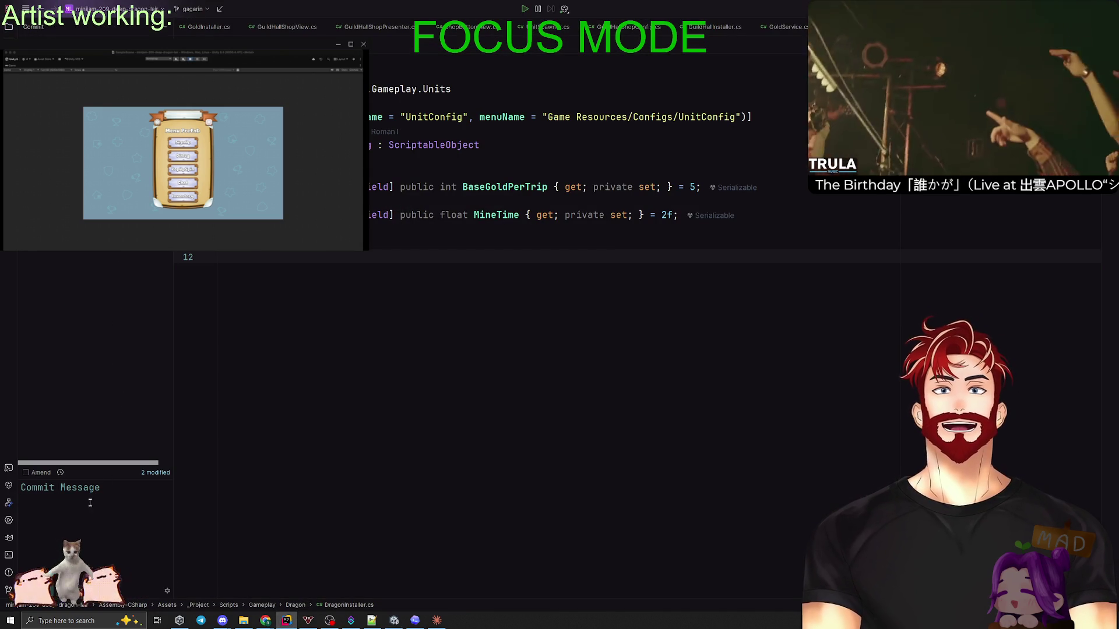
{"action": "type", "text": "dragon an"}
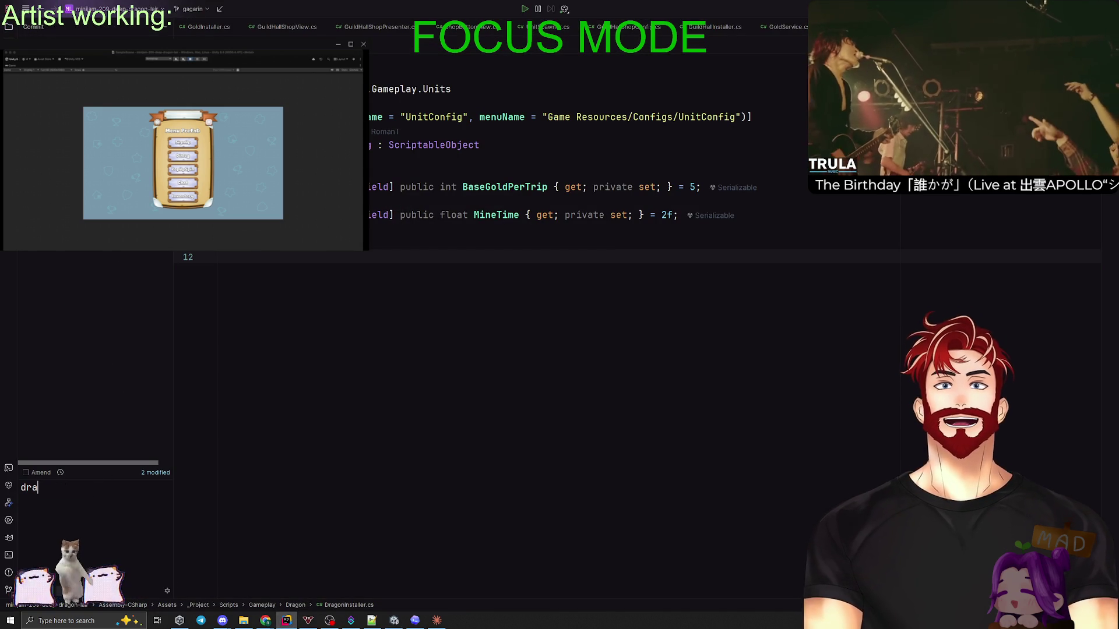
{"action": "type", "text": "noyance ba"}
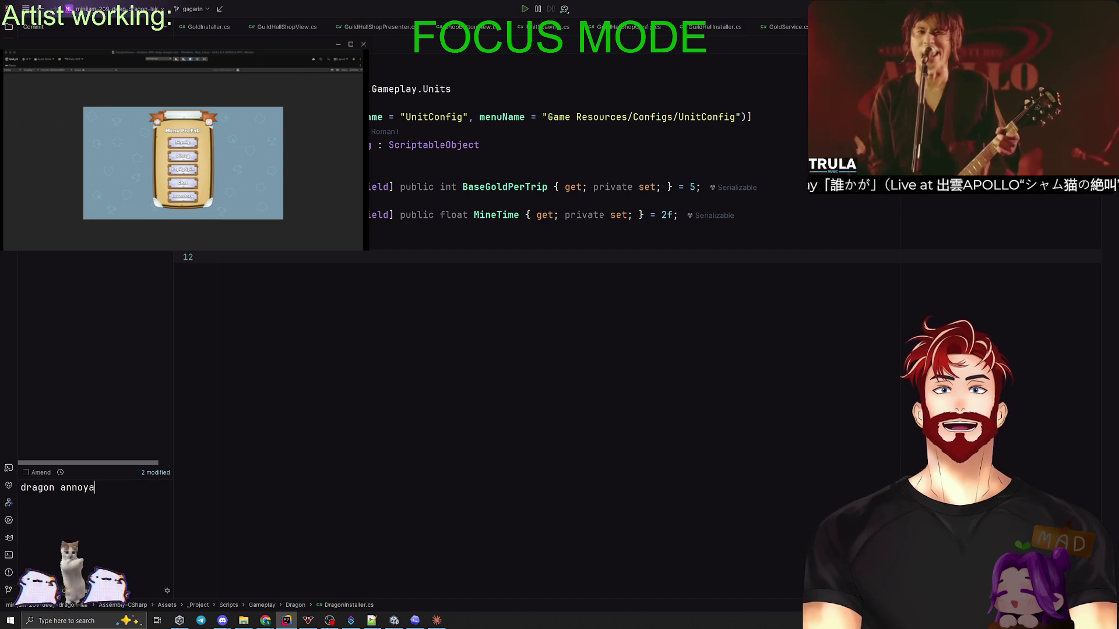
{"action": "type", "text": "r moved fro"}
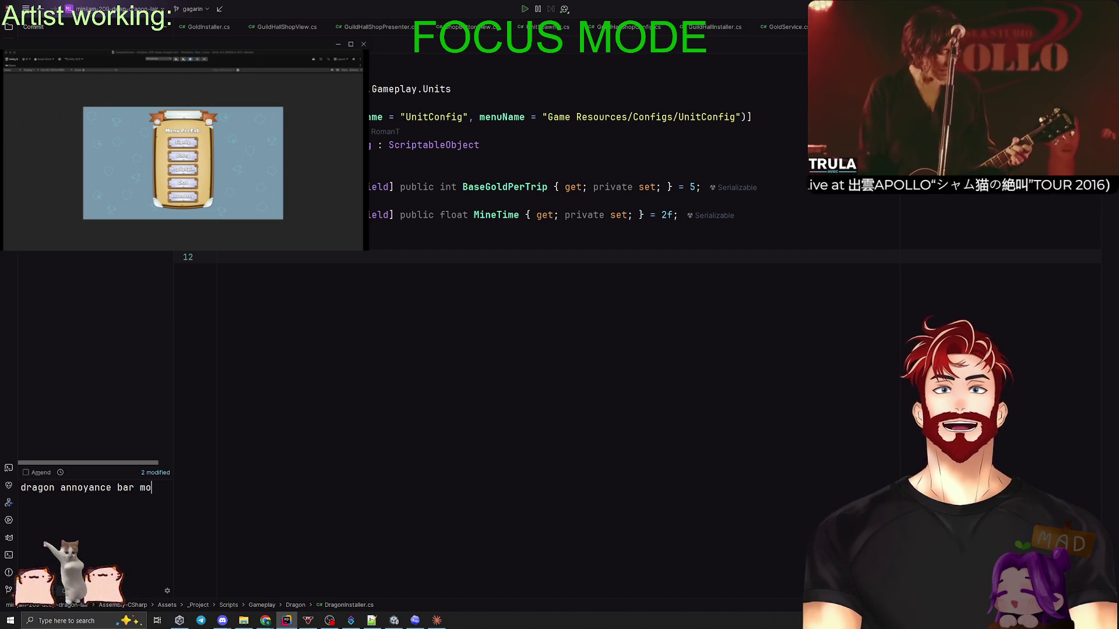
{"action": "type", "text": "m world to "}
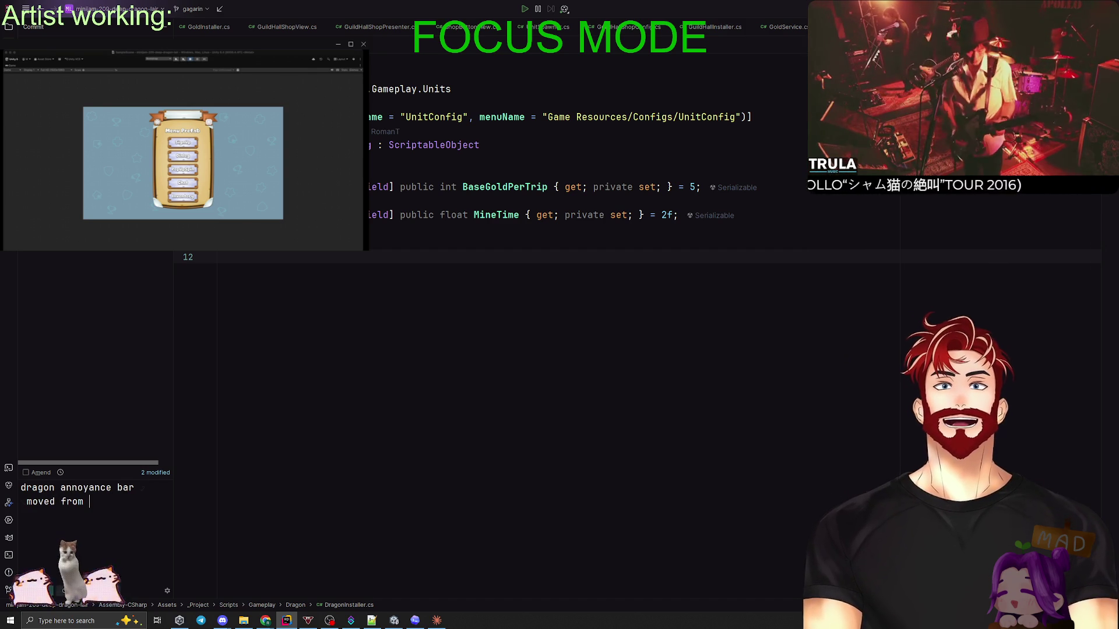
{"action": "type", "text": "overlay"}
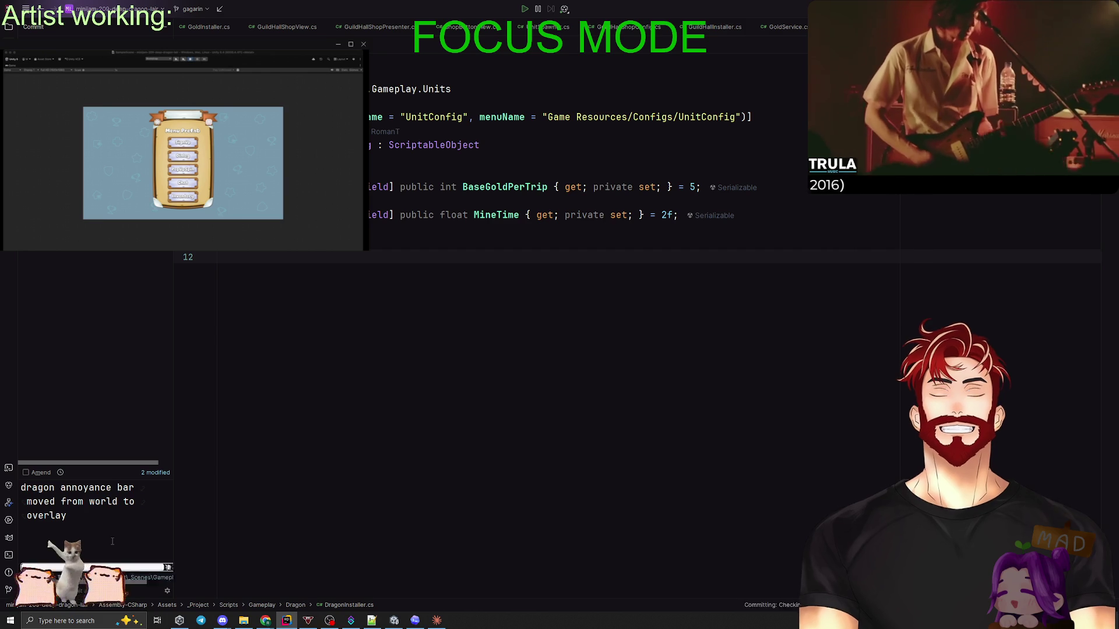
{"action": "key", "text": "ctrl+alt+k"}
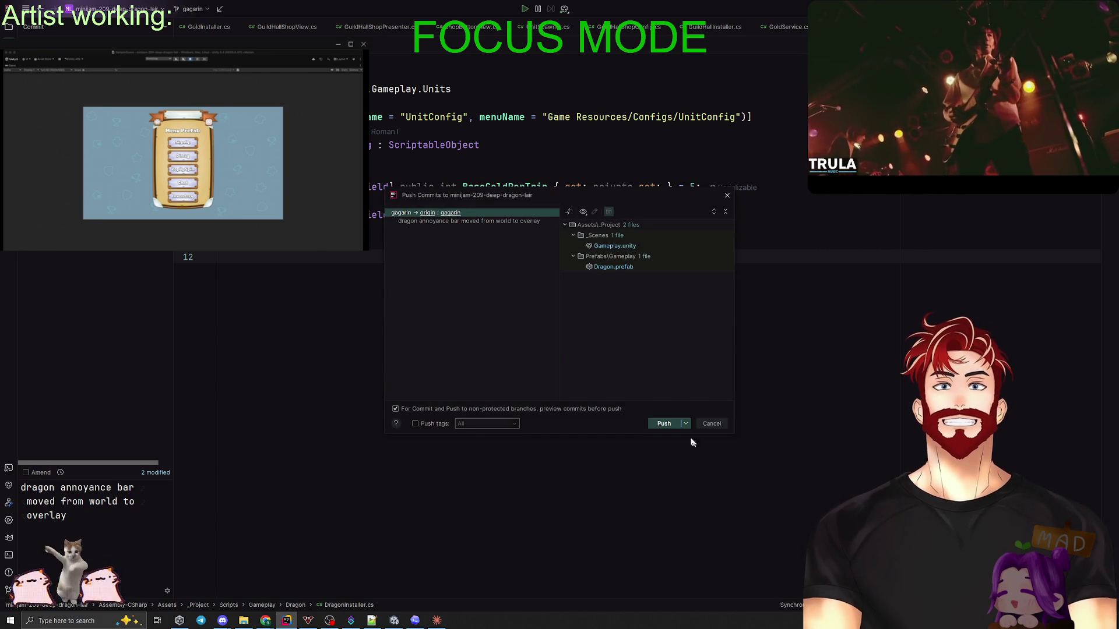
{"action": "left_click", "coordinate": [664, 424]}
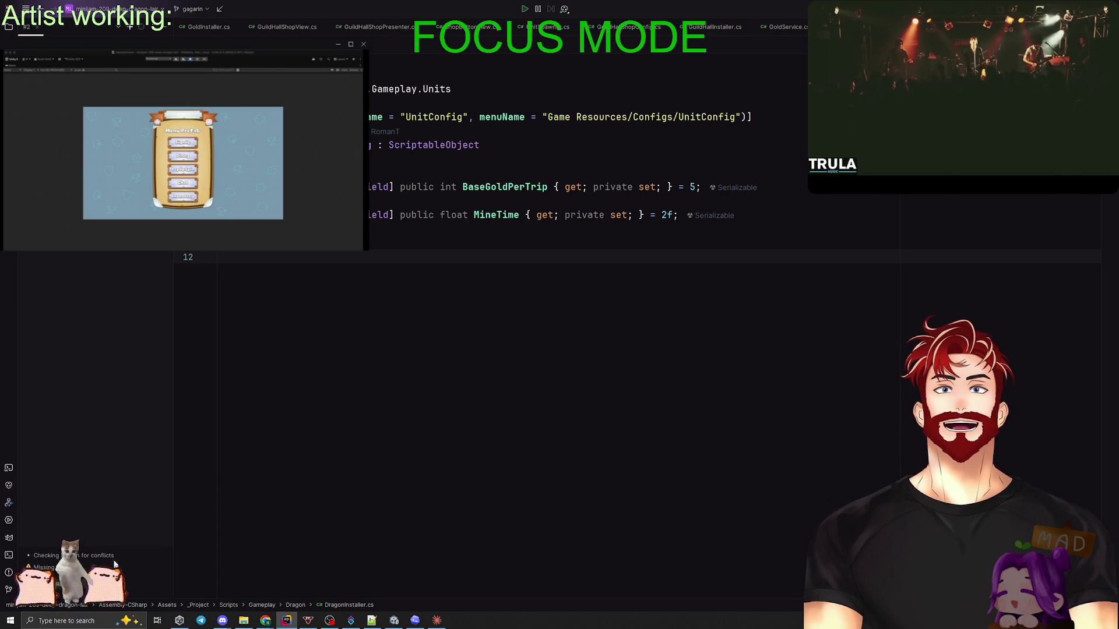
{"action": "left_click", "coordinate": [153, 597]}
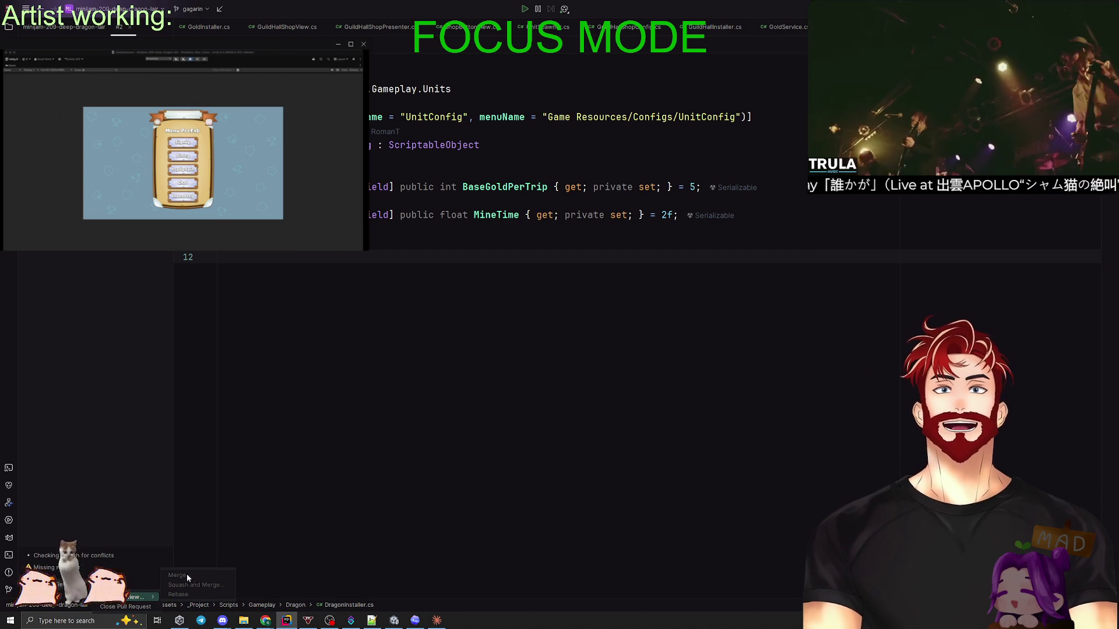
Step: Merge pull request #2 through the Merge Review dialog, then leave Rider for Unity and Chrome
{"action": "key", "text": "Escape"}
{"action": "key", "text": "Escape"}
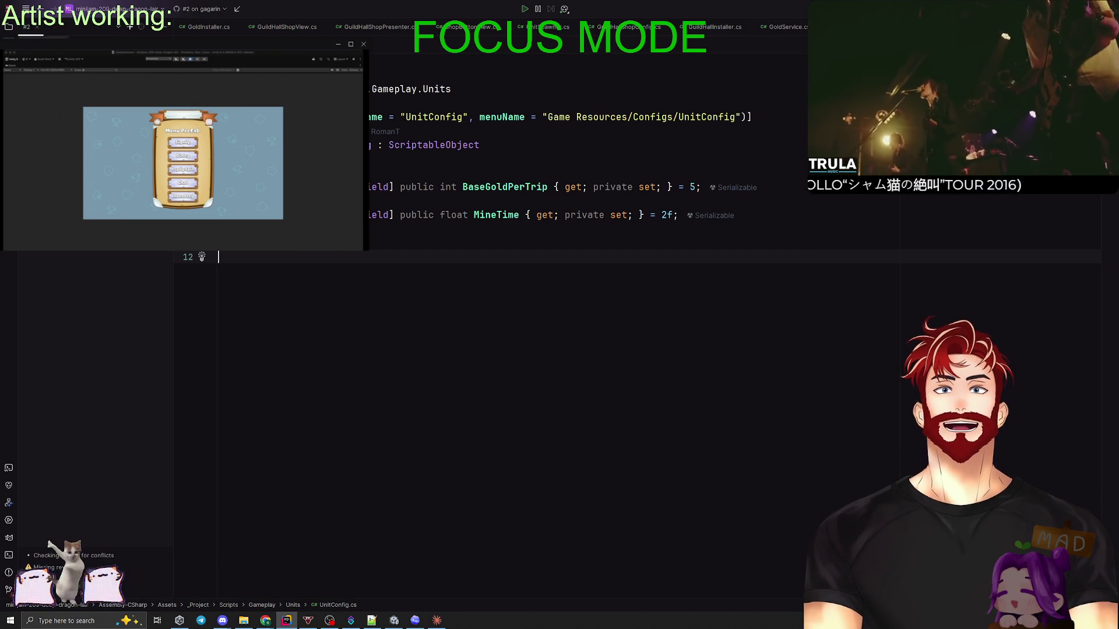
{"action": "left_click", "coordinate": [88, 585]}
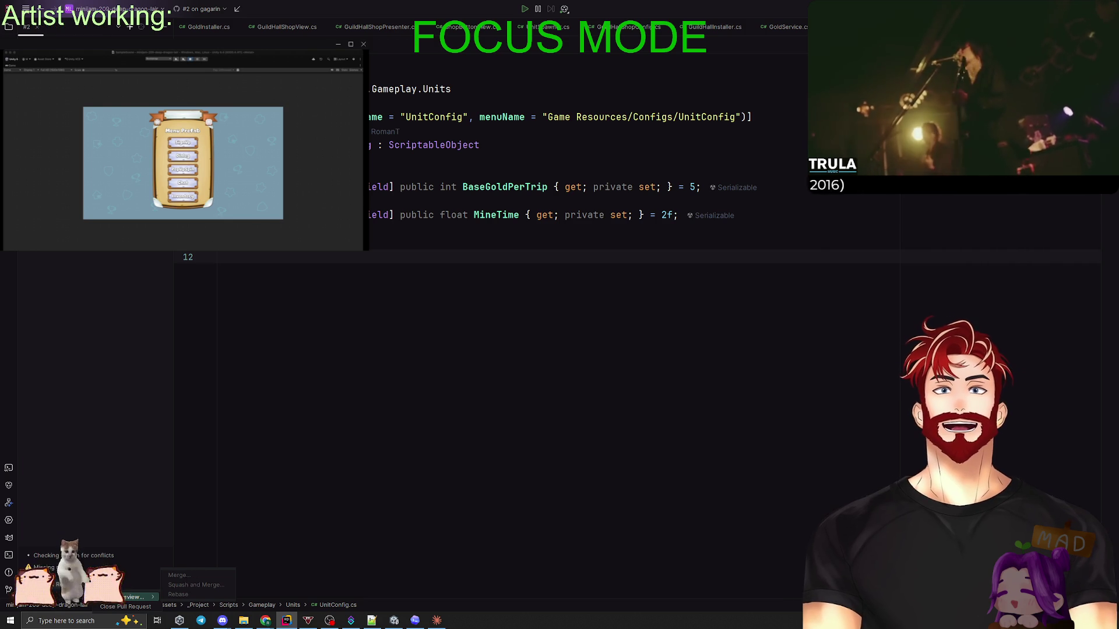
{"action": "left_click", "coordinate": [133, 597]}
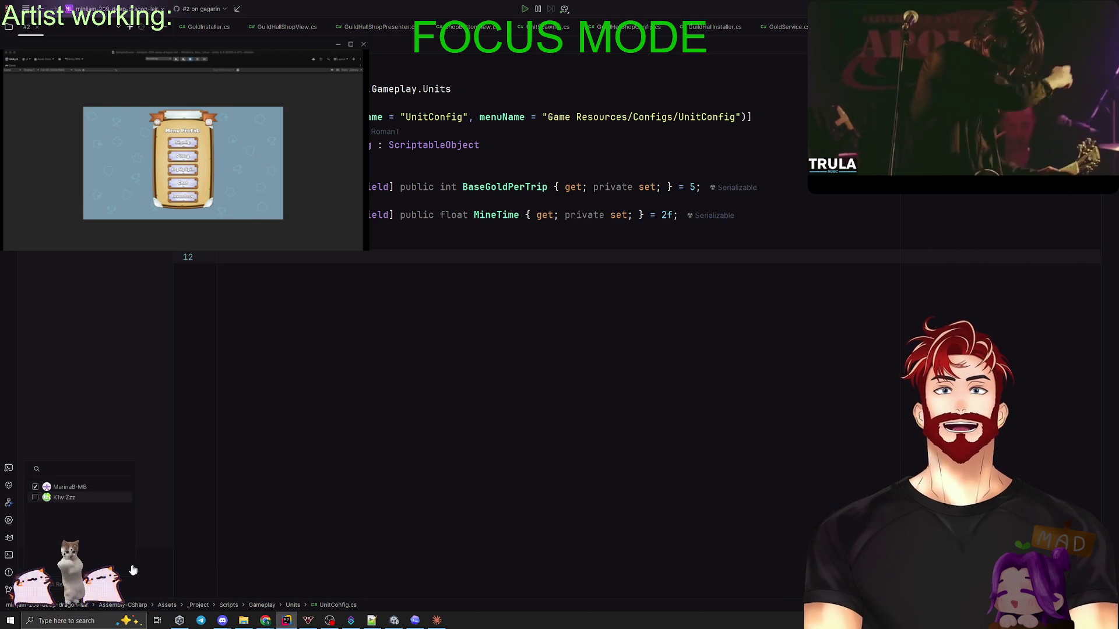
{"action": "left_click", "coordinate": [270, 509]}
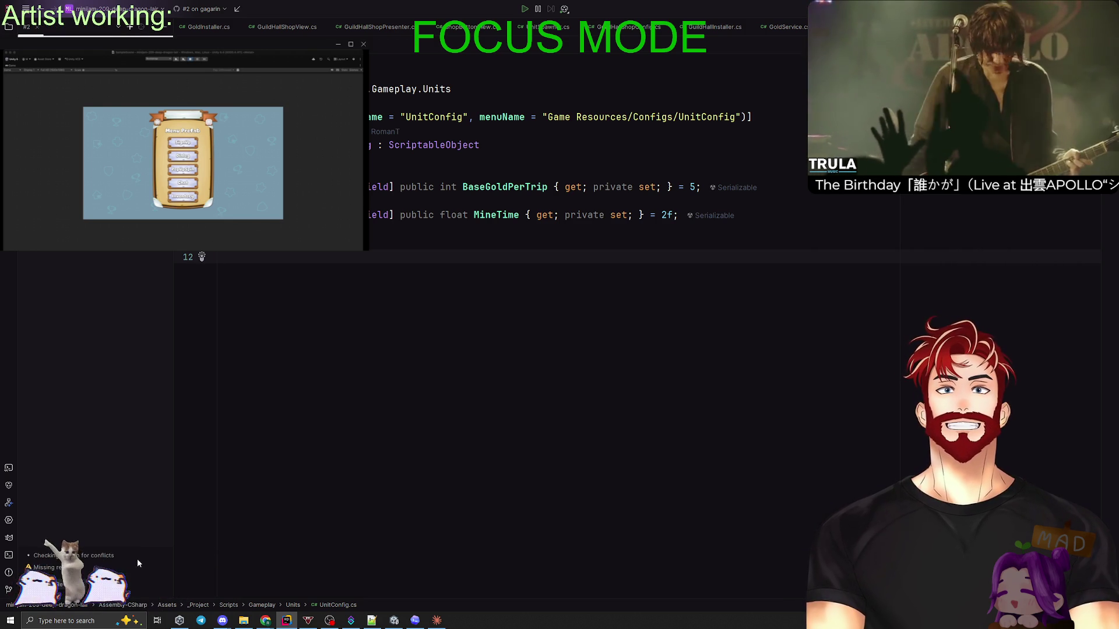
{"action": "left_click", "coordinate": [99, 566]}
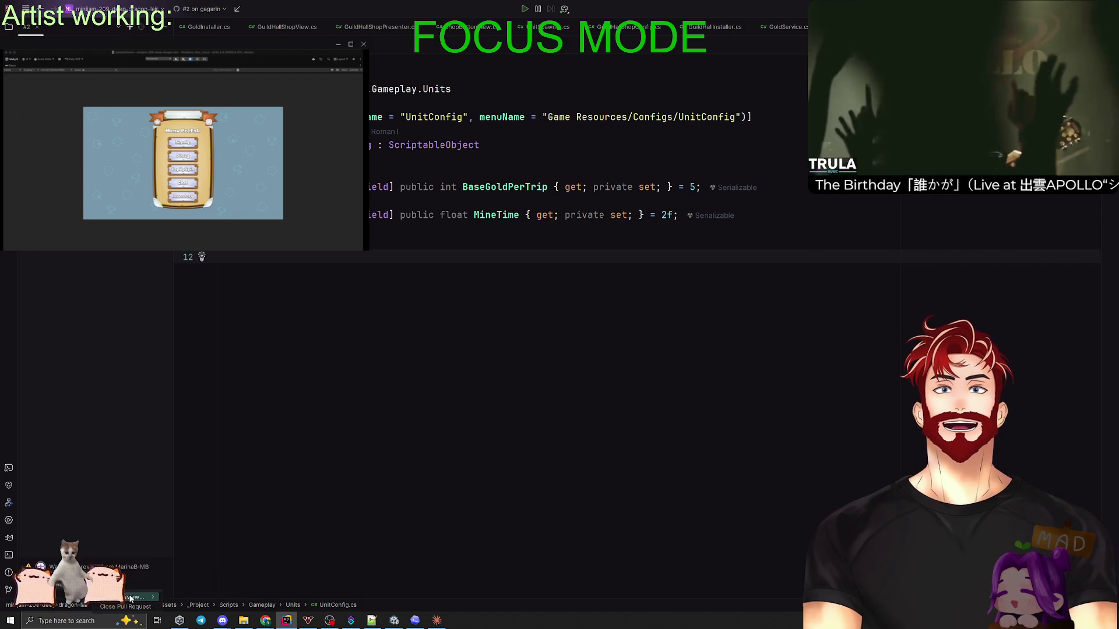
{"action": "mouse_move", "coordinate": [140, 598]}
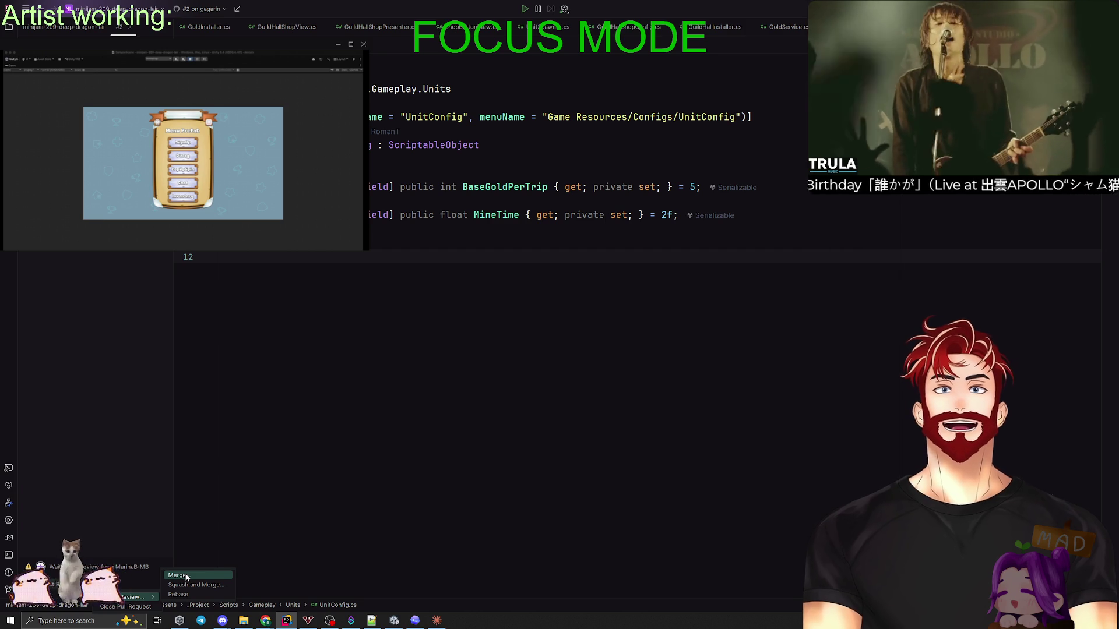
{"action": "left_click", "coordinate": [185, 575]}
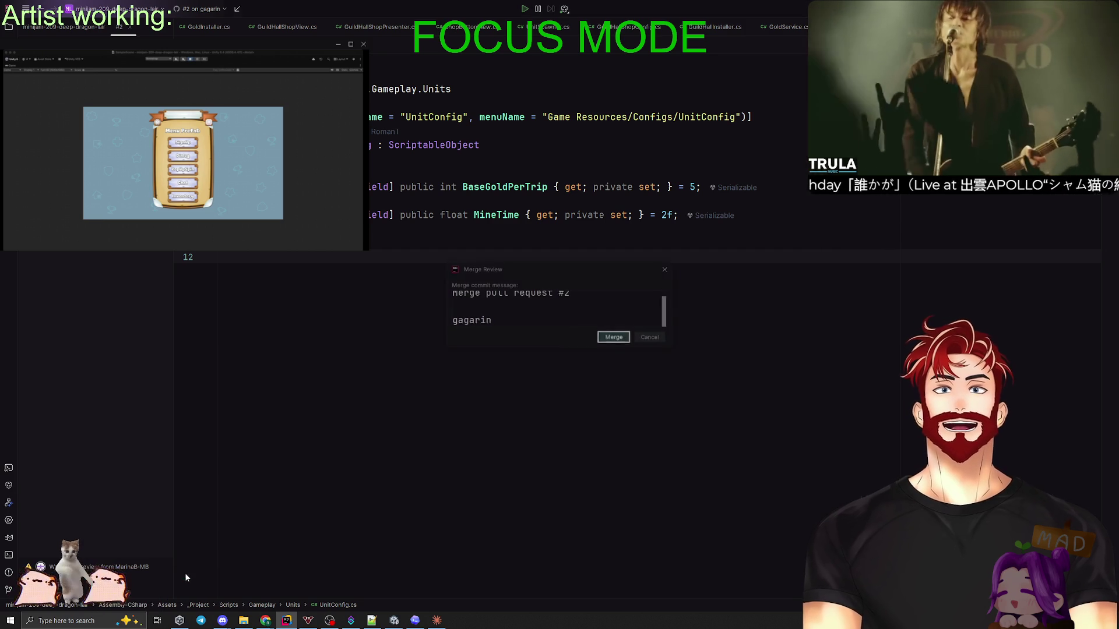
{"action": "left_click", "coordinate": [615, 338]}
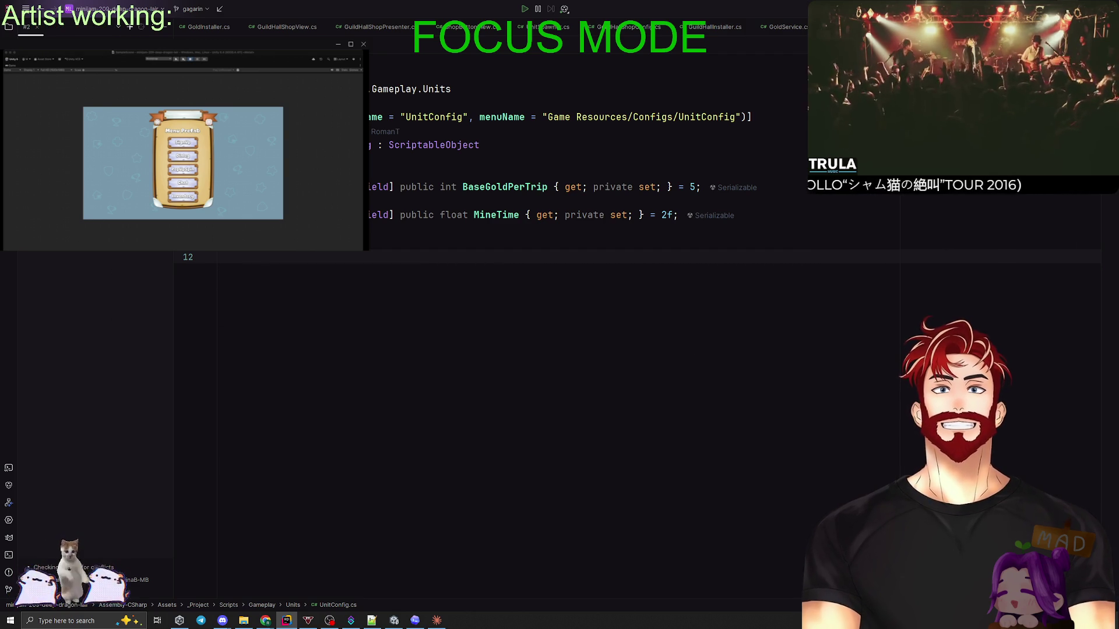
{"action": "key", "text": "alt+Tab"}
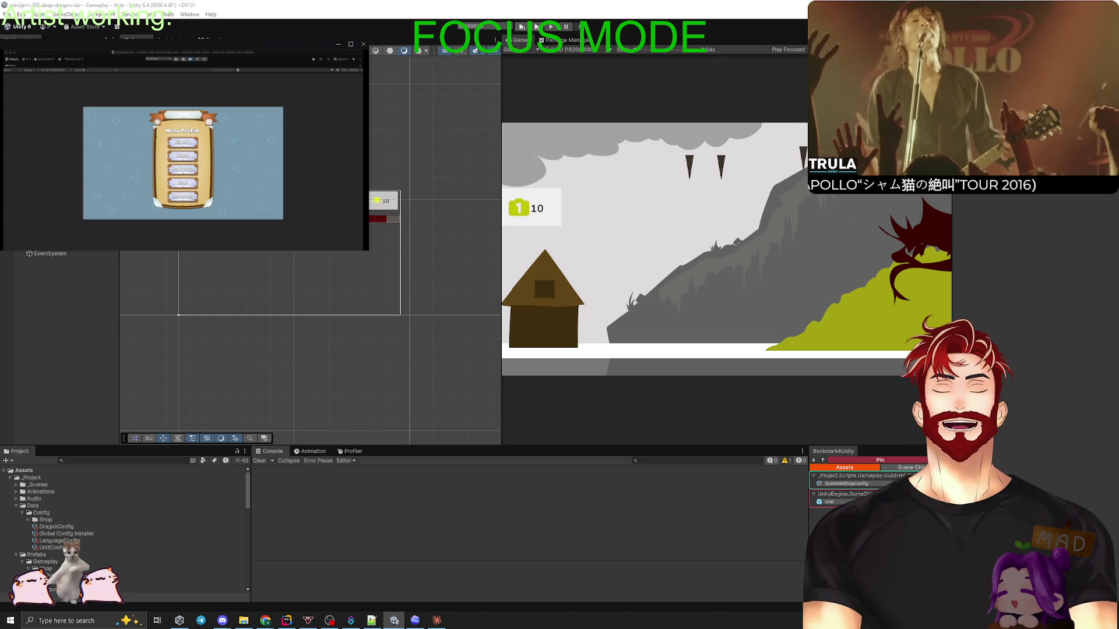
{"action": "key", "text": "alt+Tab"}
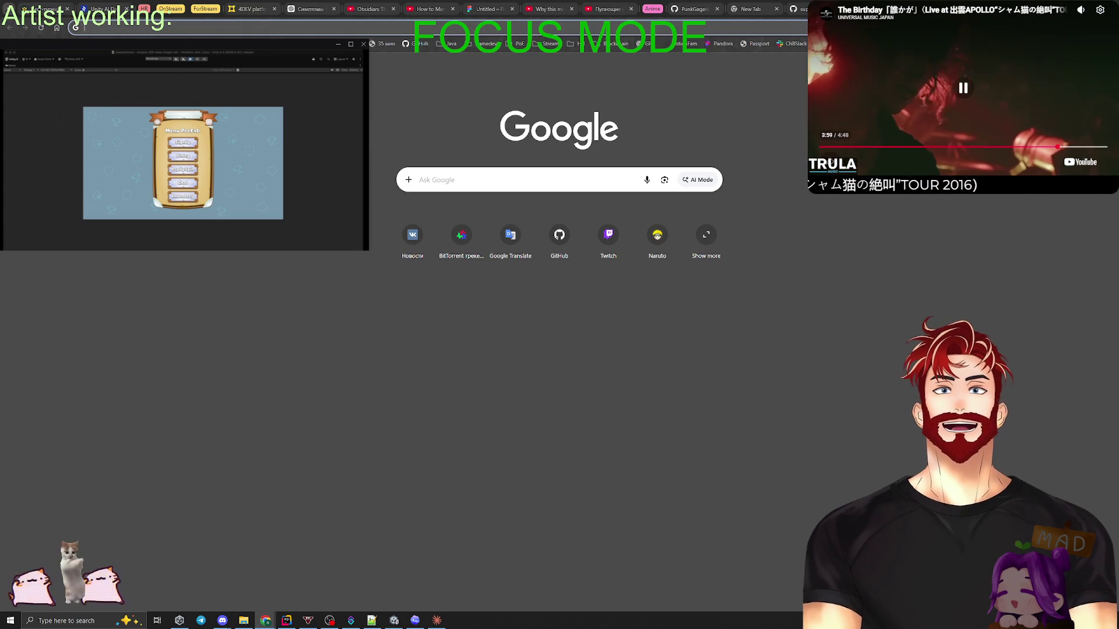
Step: Search Google for Japanese birthday songs
{"action": "type", "text": "офэфт ышщт"}
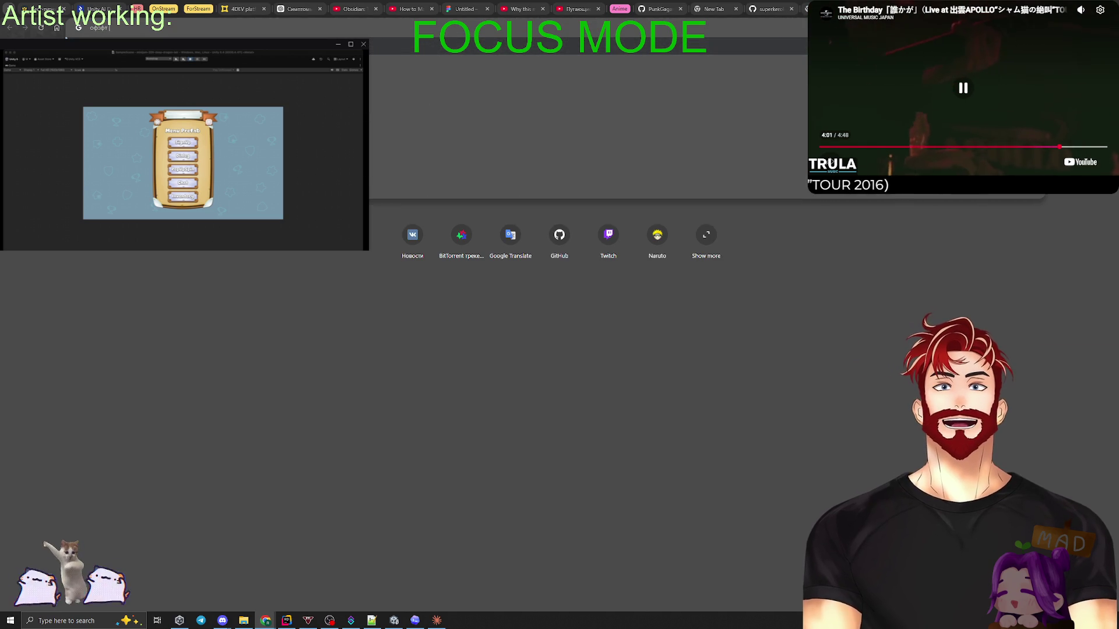
{"action": "type", "text": " ишкер"}
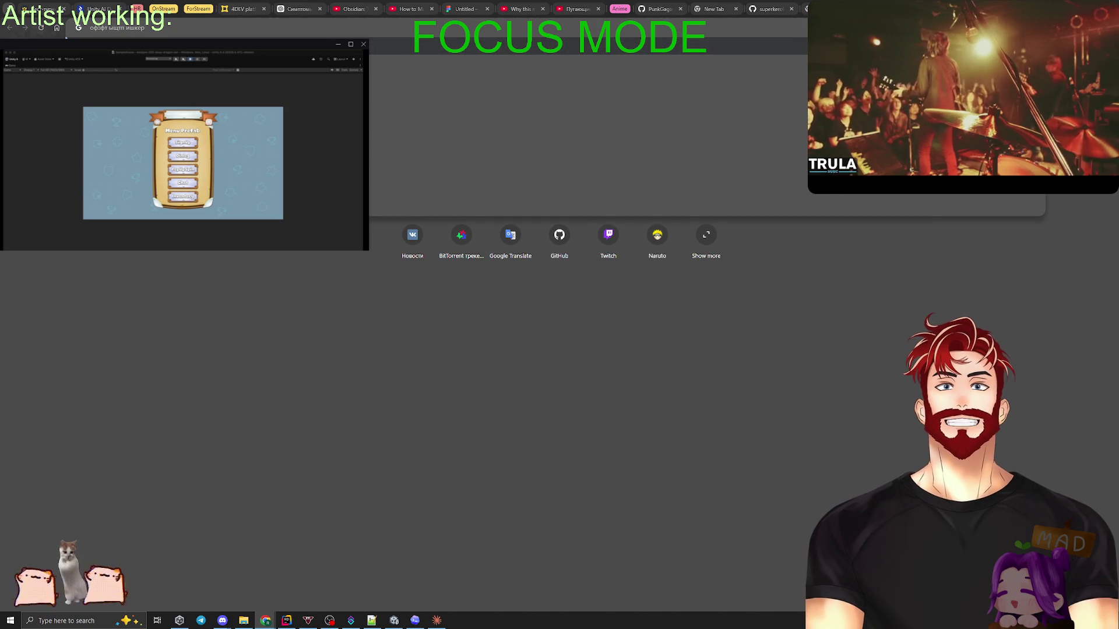
{"action": "key", "text": "Return"}
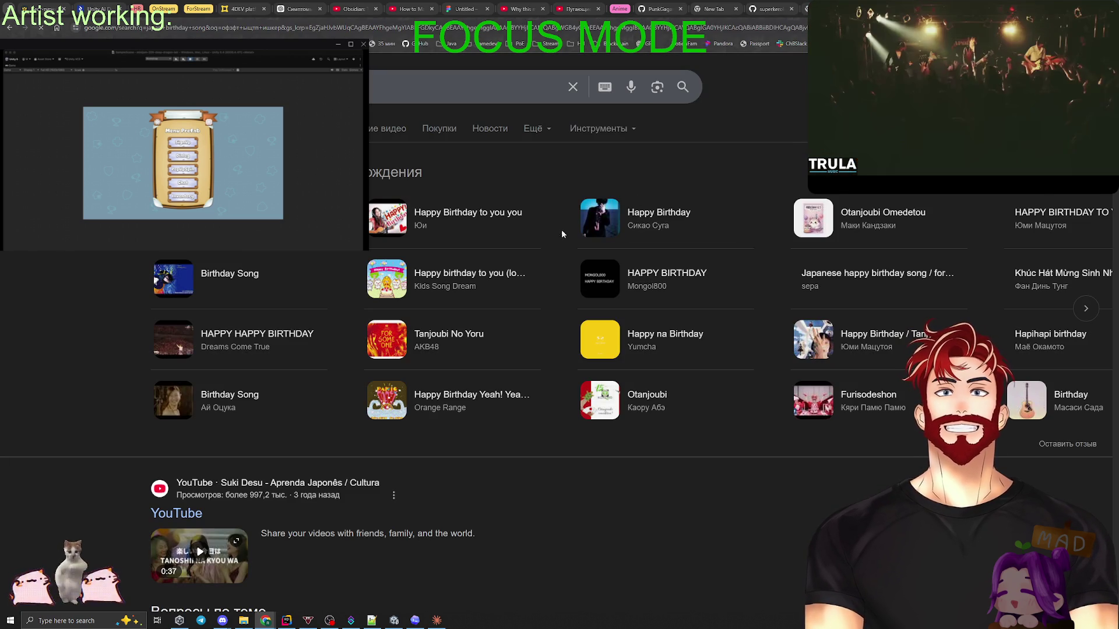
{"action": "key", "text": "alt+Tab"}
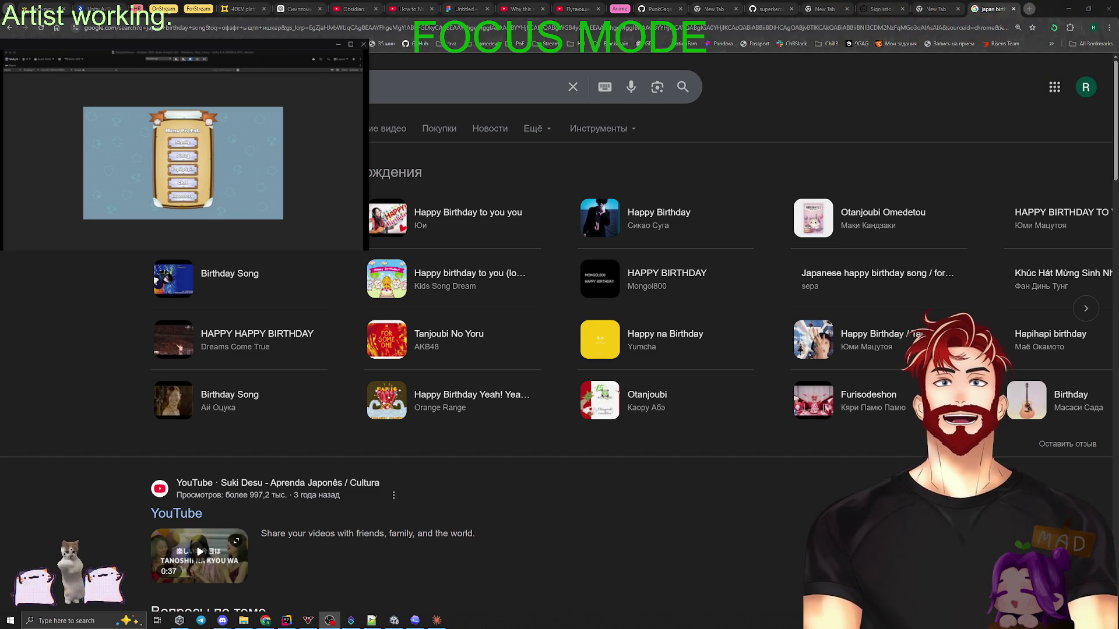
Step: Open The Birthday's 「誰かが」 live video on YouTube in a new tab from the copied link
{"action": "left_click", "coordinate": [1030, 8]}
{"action": "key", "text": "ctrl+v"}
{"action": "key", "text": "Return"}
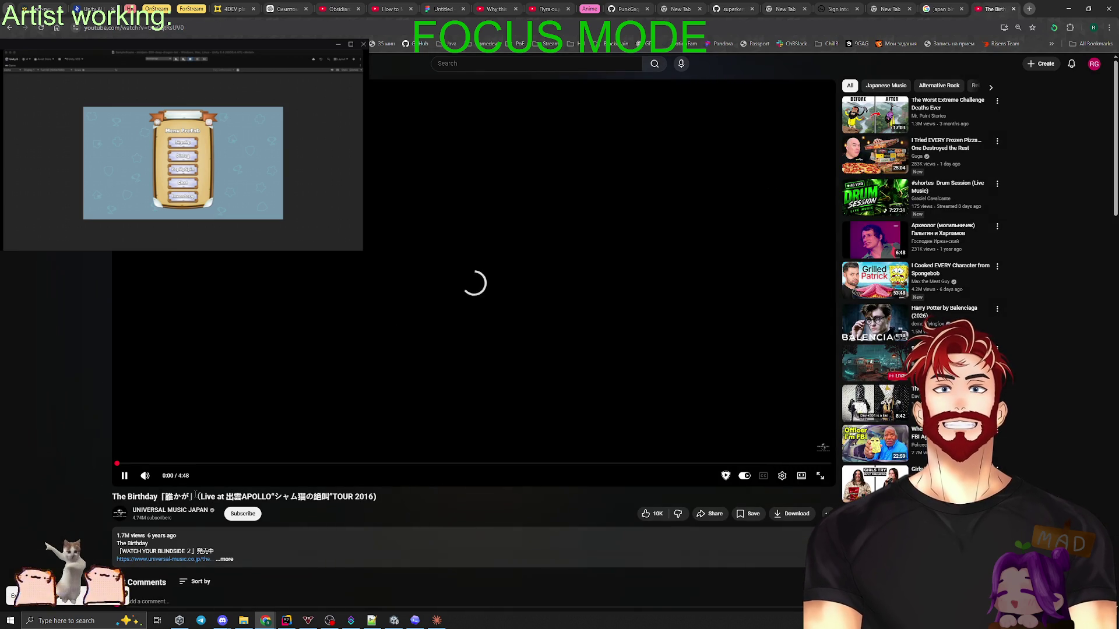
Step: Scroll down to the comments and translate the first two Japanese comments into English
{"action": "left_click_drag", "start_coordinate": [116, 493], "coordinate": [115, 492]}
{"action": "key", "text": "ctrl+c"}
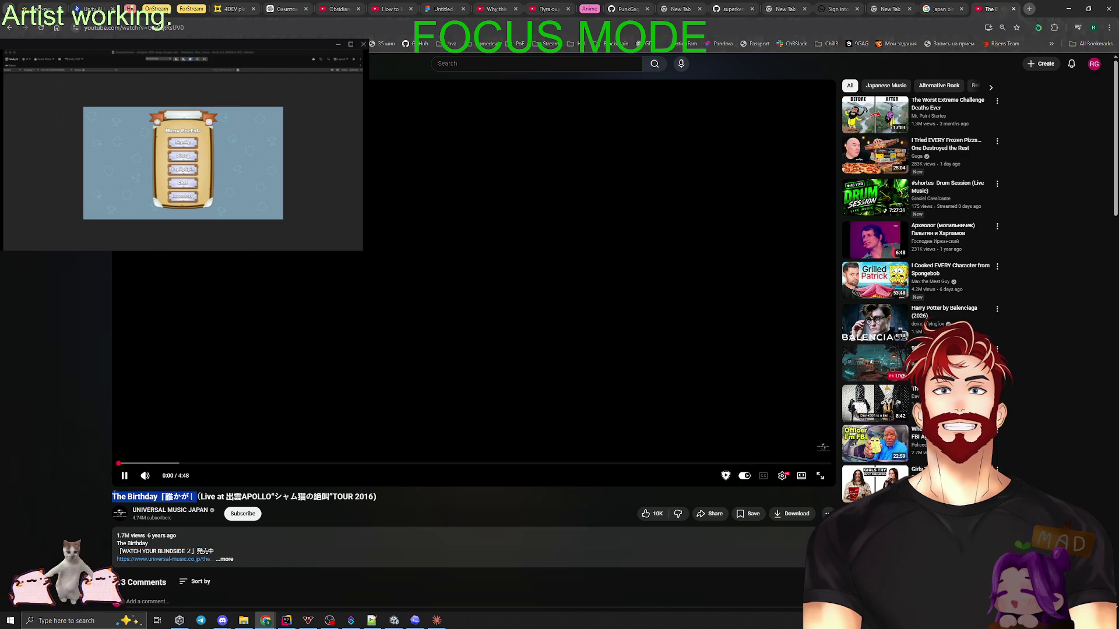
{"action": "scroll", "coordinate": [308, 371], "scroll_direction": "down", "scroll_amount": 4}
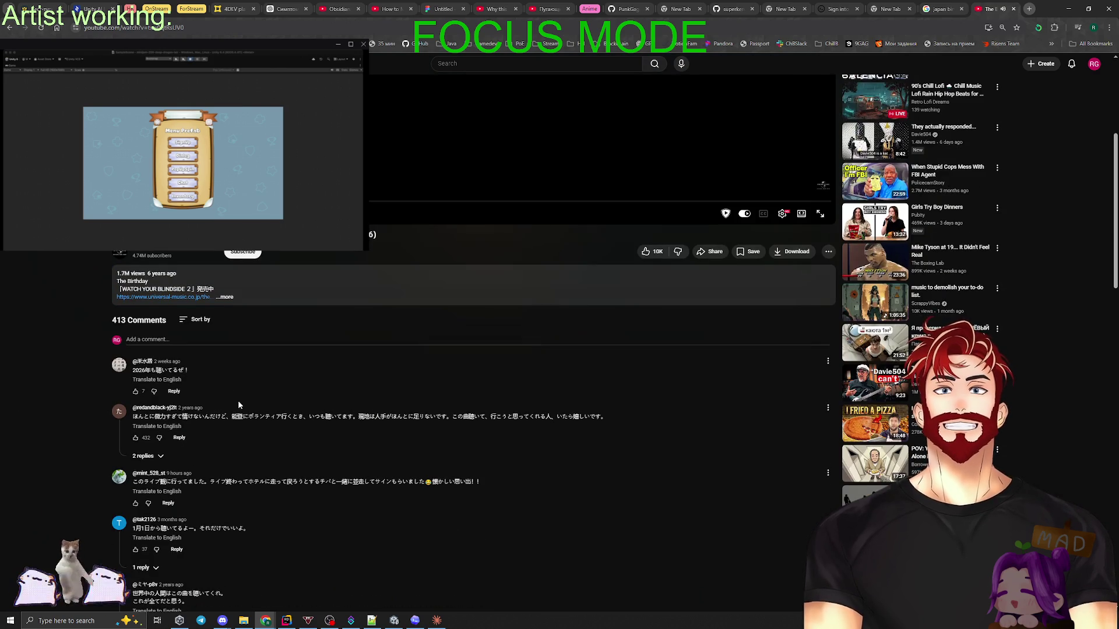
{"action": "scroll", "coordinate": [237, 403], "scroll_direction": "down", "scroll_amount": 2}
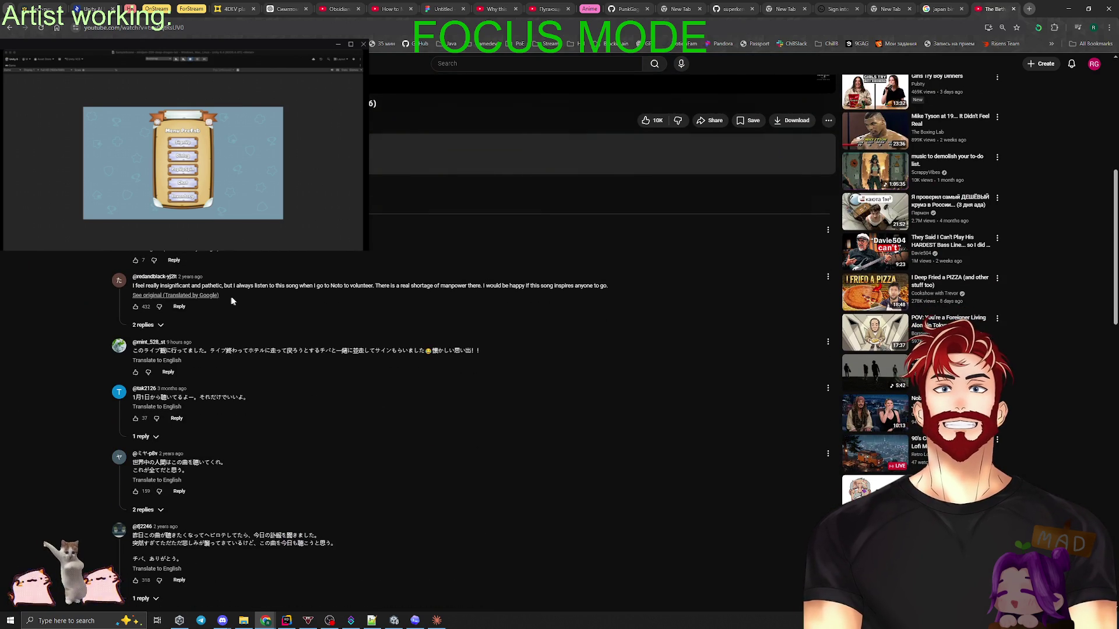
{"action": "scroll", "coordinate": [210, 372], "scroll_direction": "down", "scroll_amount": 3}
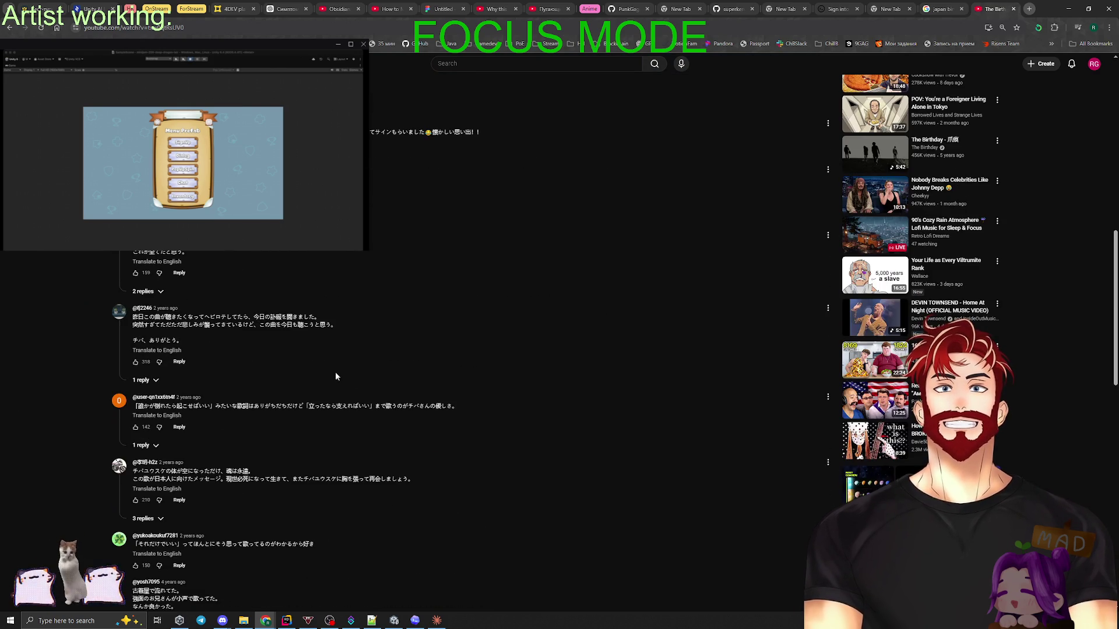
{"action": "scroll", "coordinate": [337, 377], "scroll_direction": "down", "scroll_amount": 10}
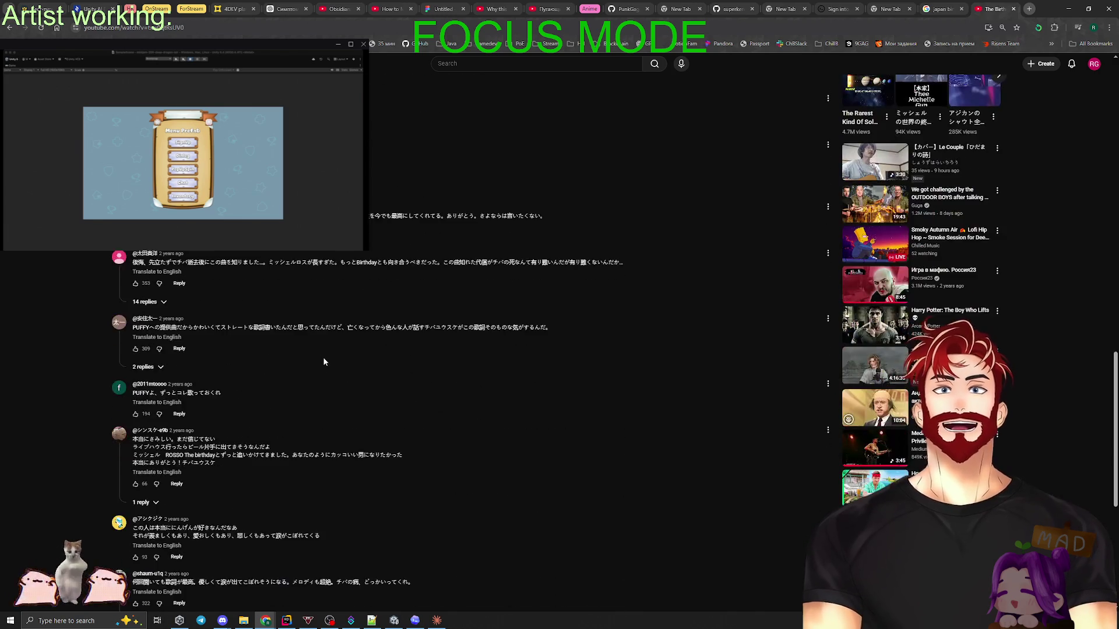
{"action": "scroll", "coordinate": [315, 361], "scroll_direction": "down", "scroll_amount": 2}
{"action": "left_click", "coordinate": [149, 342]}
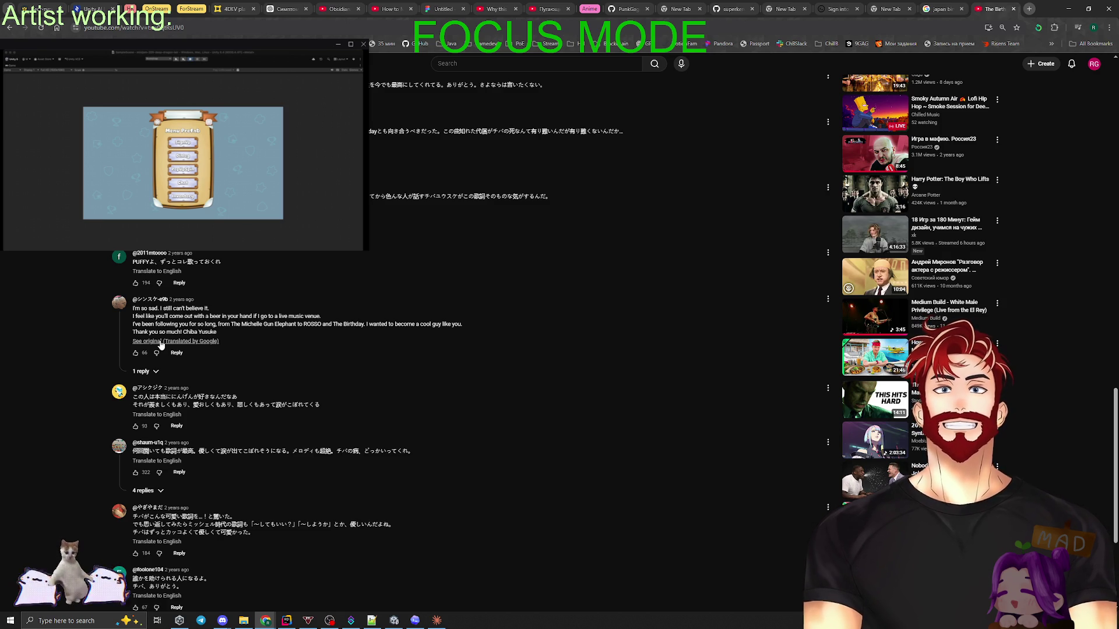
{"action": "scroll", "coordinate": [348, 367], "scroll_direction": "down", "scroll_amount": 3}
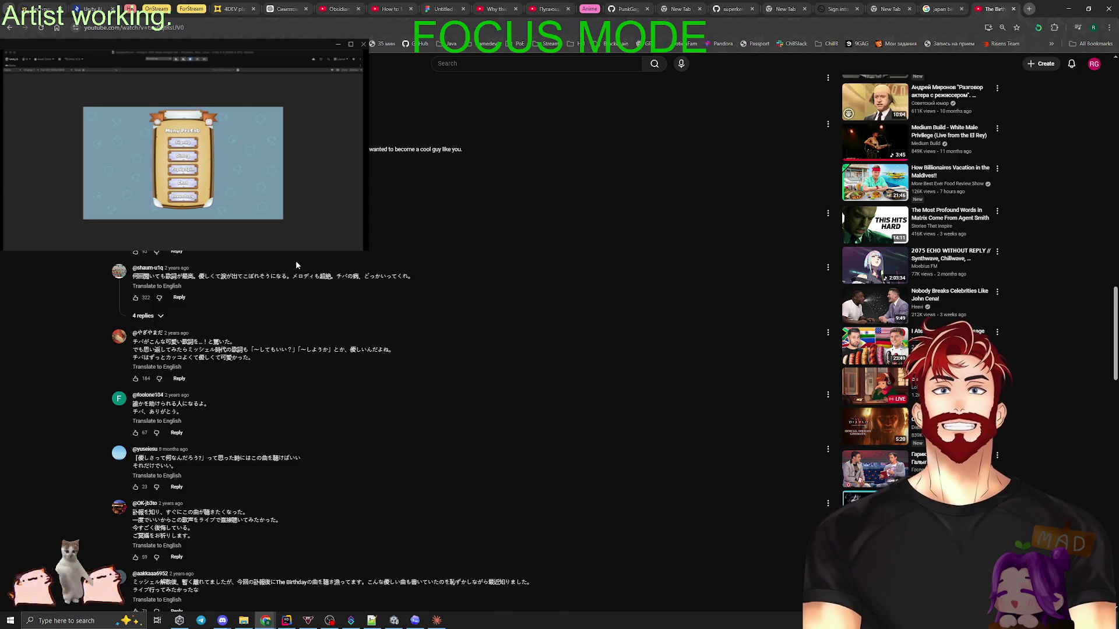
{"action": "left_click", "coordinate": [153, 286]}
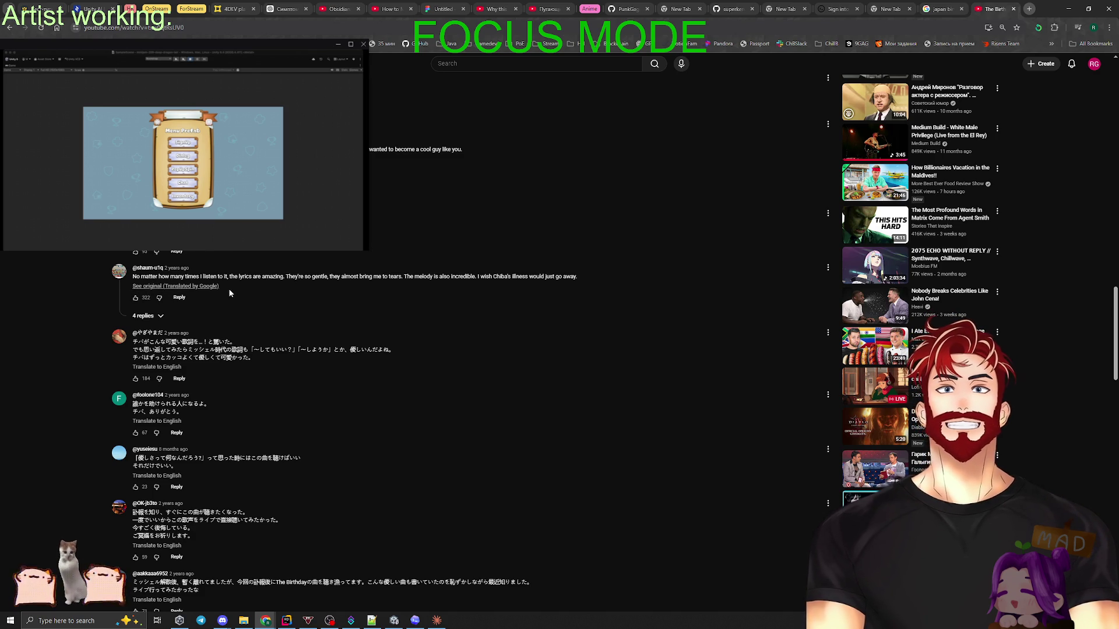
Step: Translate three more Japanese comments, then return to the birthday-song search results
{"action": "scroll", "coordinate": [172, 279], "scroll_direction": "down", "scroll_amount": 2}
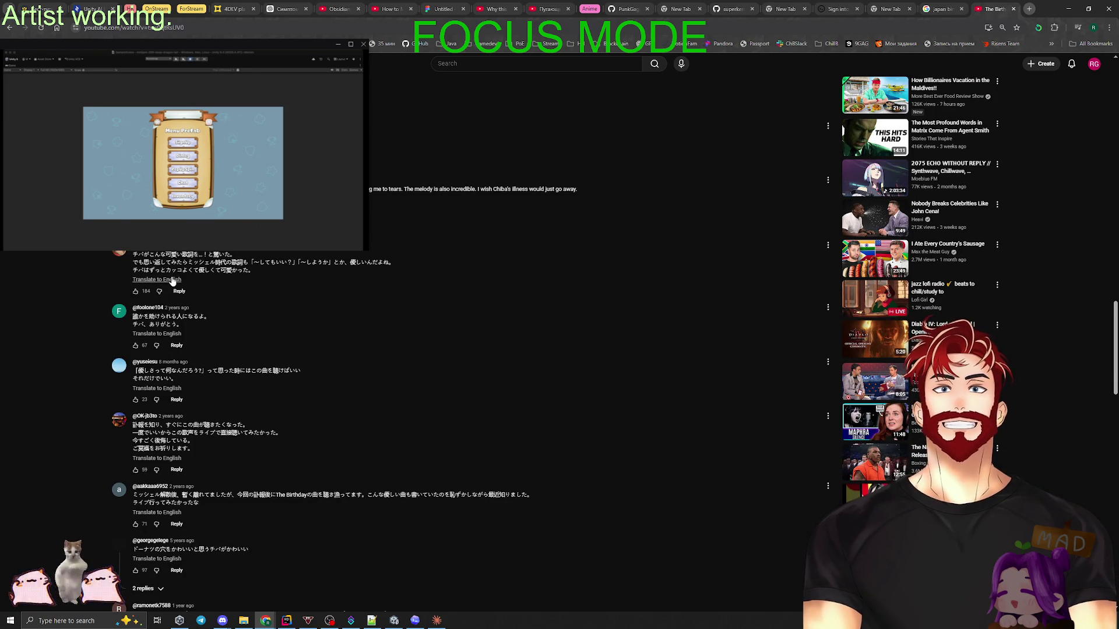
{"action": "left_click", "coordinate": [172, 281]}
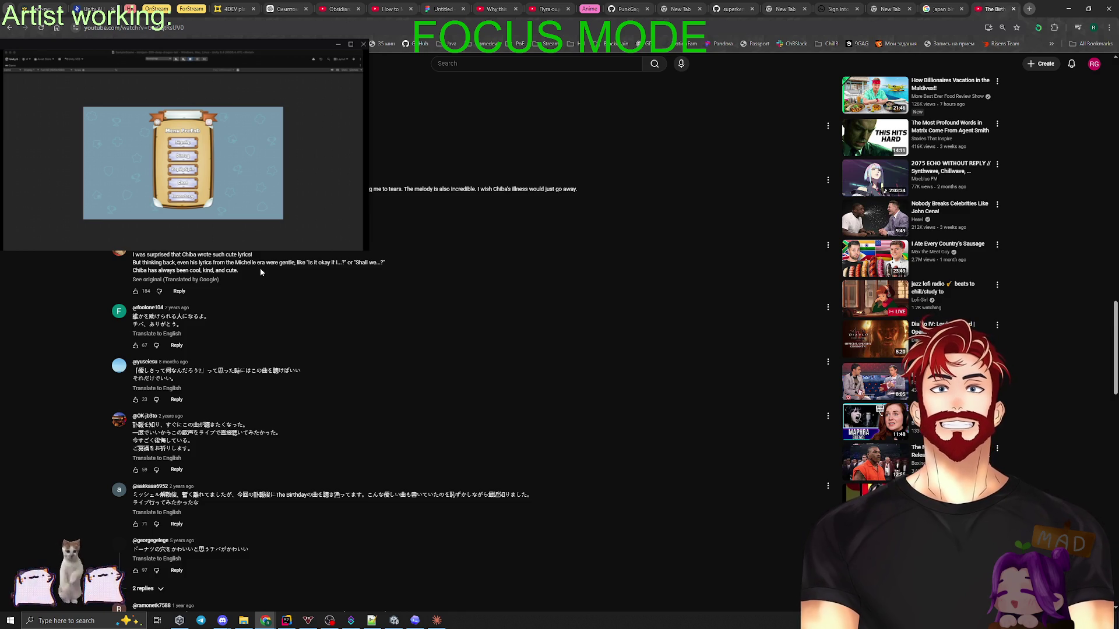
{"action": "scroll", "coordinate": [229, 297], "scroll_direction": "down", "scroll_amount": 2}
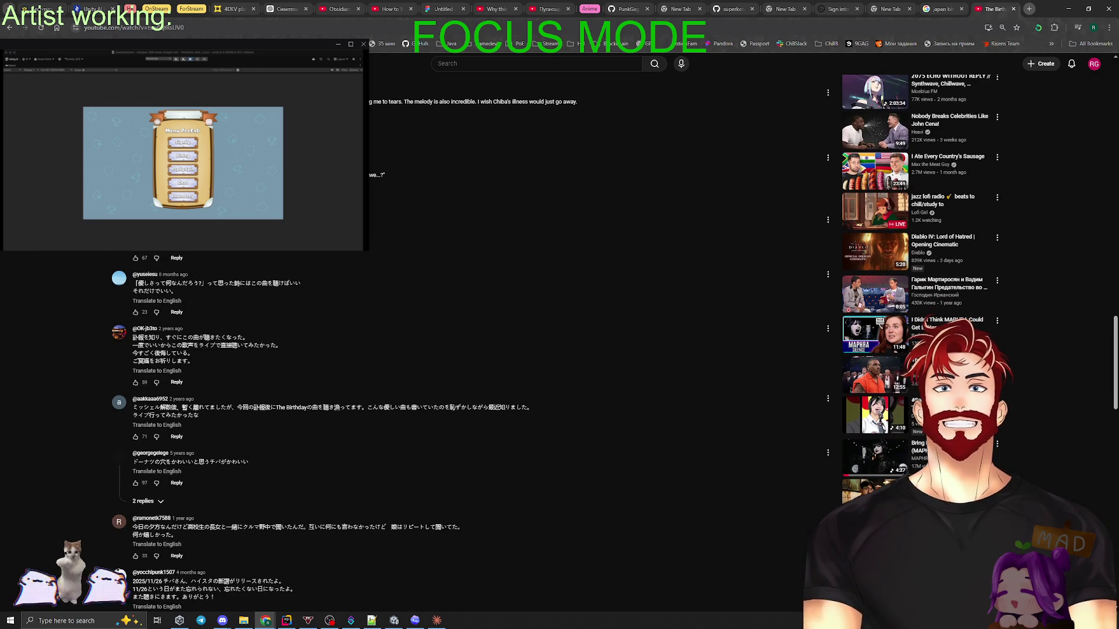
{"action": "left_click", "coordinate": [162, 250]}
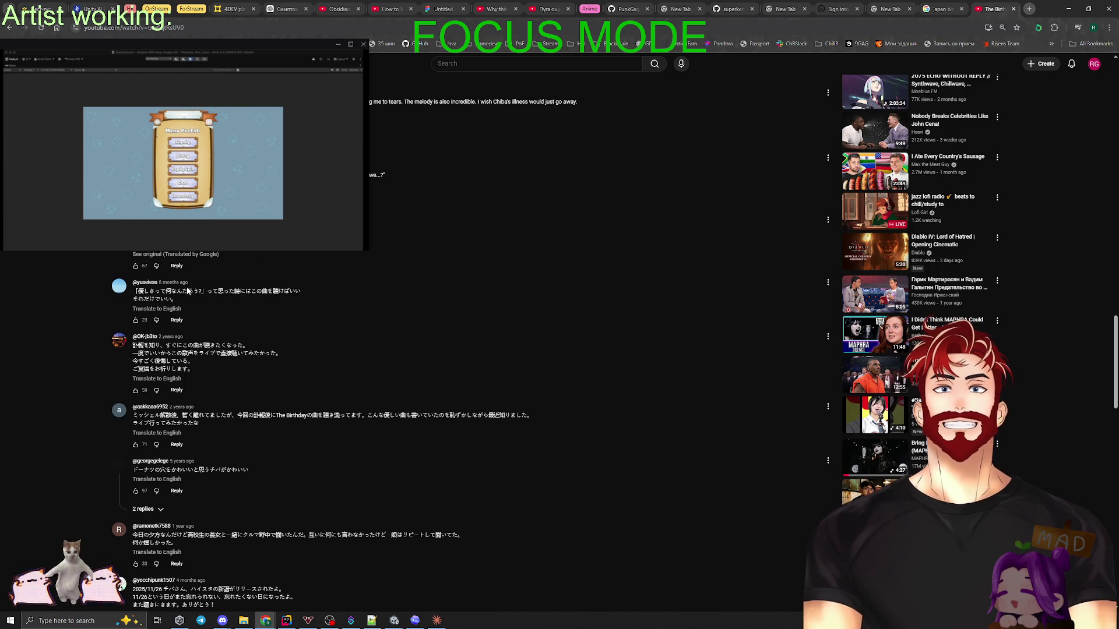
{"action": "left_click", "coordinate": [158, 309]}
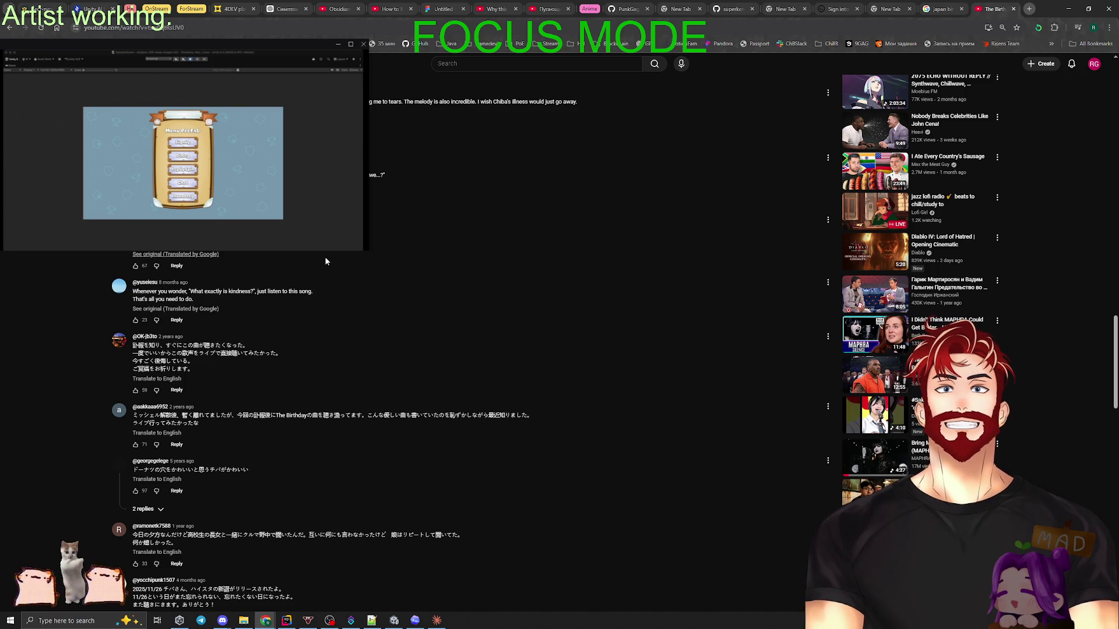
{"action": "scroll", "coordinate": [266, 300], "scroll_direction": "up", "scroll_amount": 10}
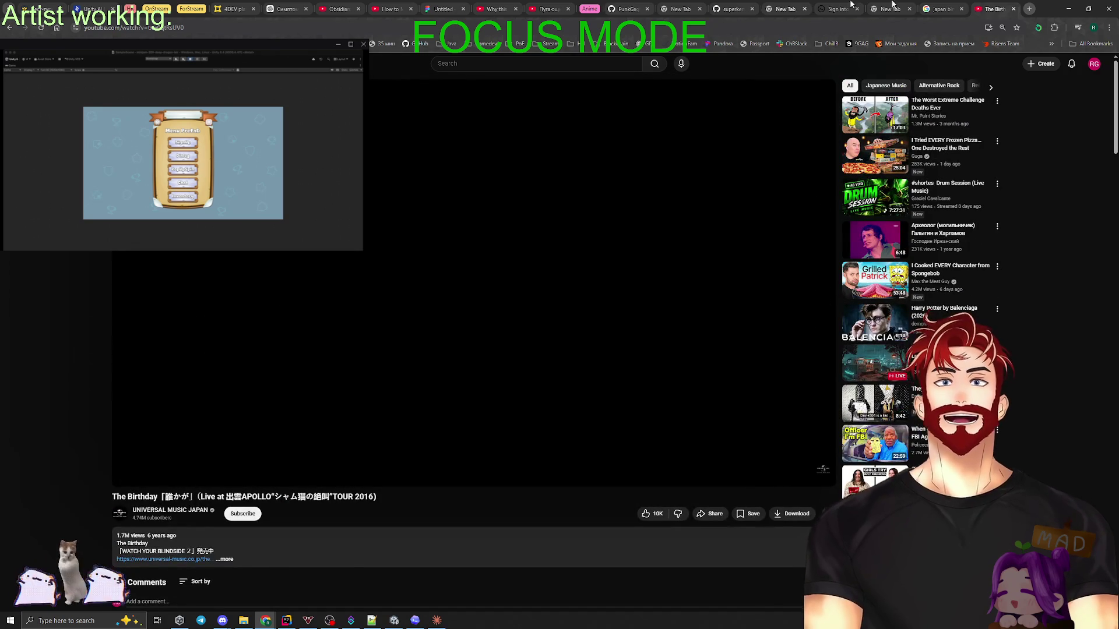
{"action": "left_click", "coordinate": [940, 8]}
{"action": "left_click", "coordinate": [226, 32]}
Step: Search 'the birthday dareka текст' and show the full 「誰かが」 lyrics translated into Russian
{"action": "key", "text": "ctrl+v"}
{"action": "key", "text": "Return"}
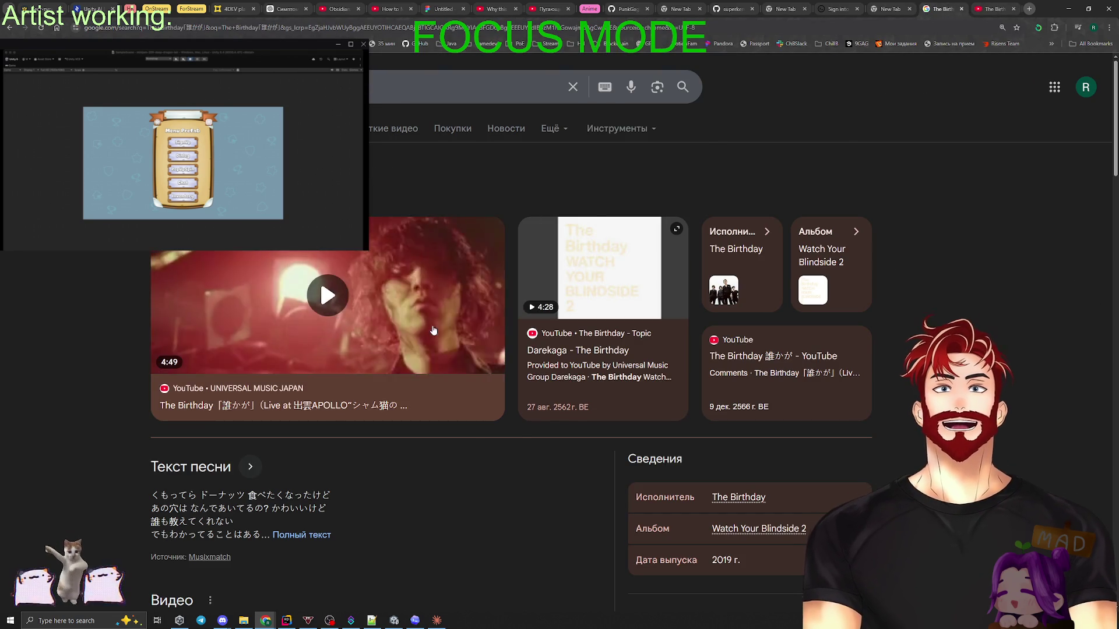
{"action": "left_click", "coordinate": [301, 535]}
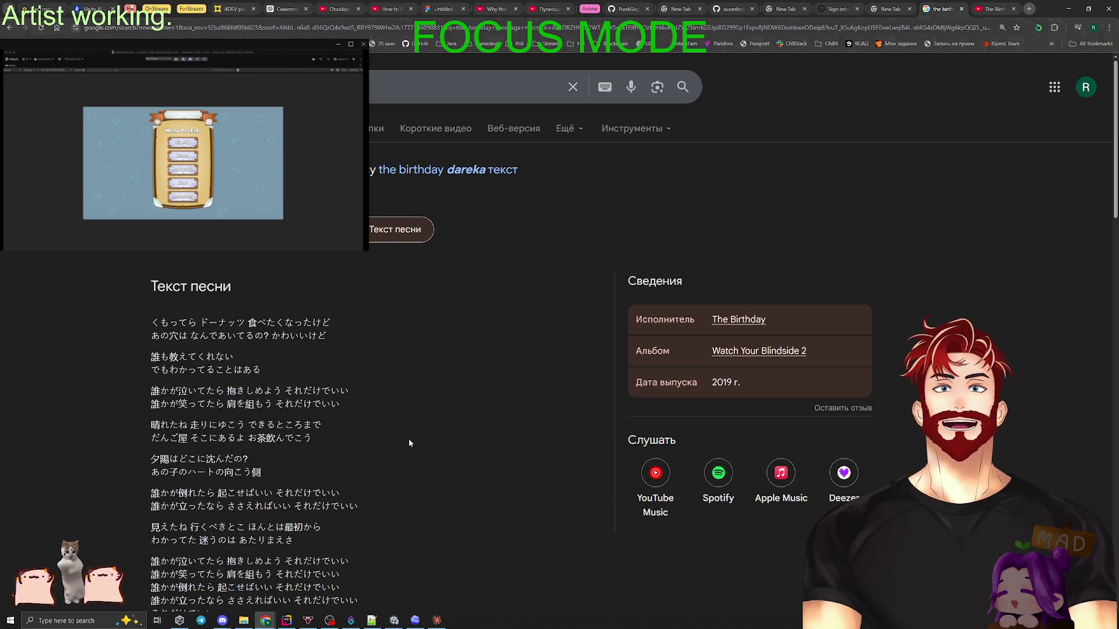
{"action": "scroll", "coordinate": [384, 423], "scroll_direction": "down", "scroll_amount": 5}
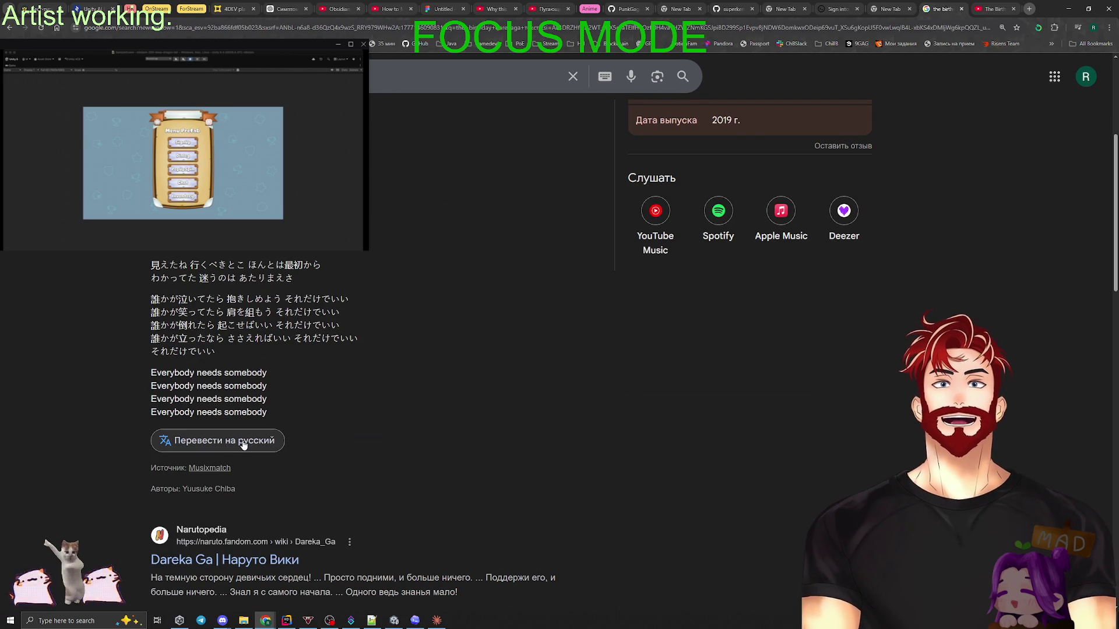
{"action": "scroll", "coordinate": [289, 426], "scroll_direction": "up", "scroll_amount": 2}
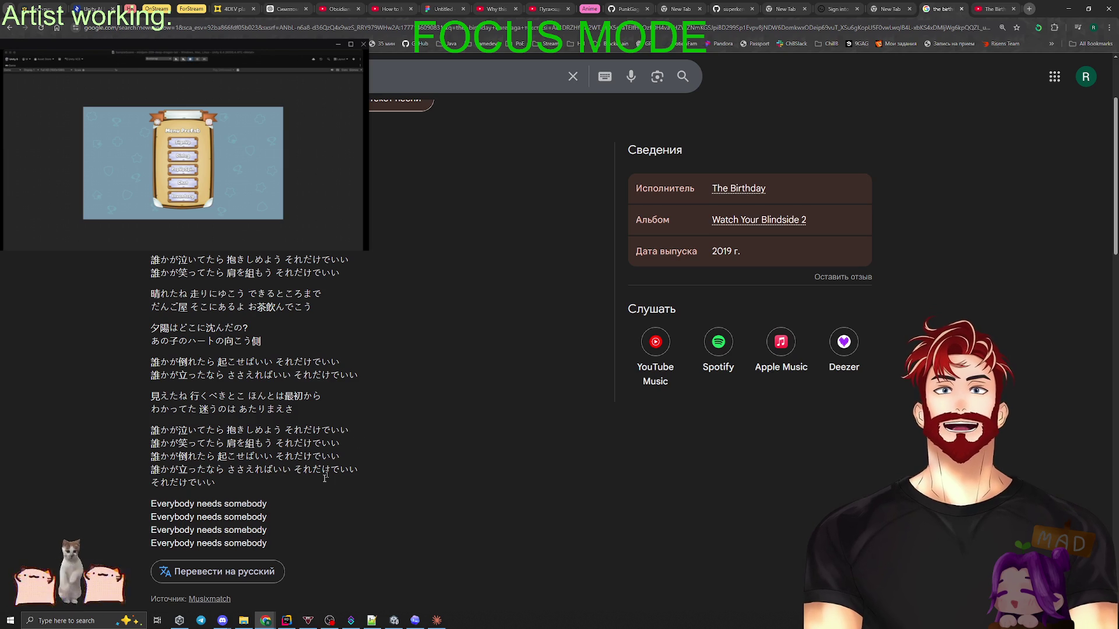
{"action": "left_click", "coordinate": [218, 572]}
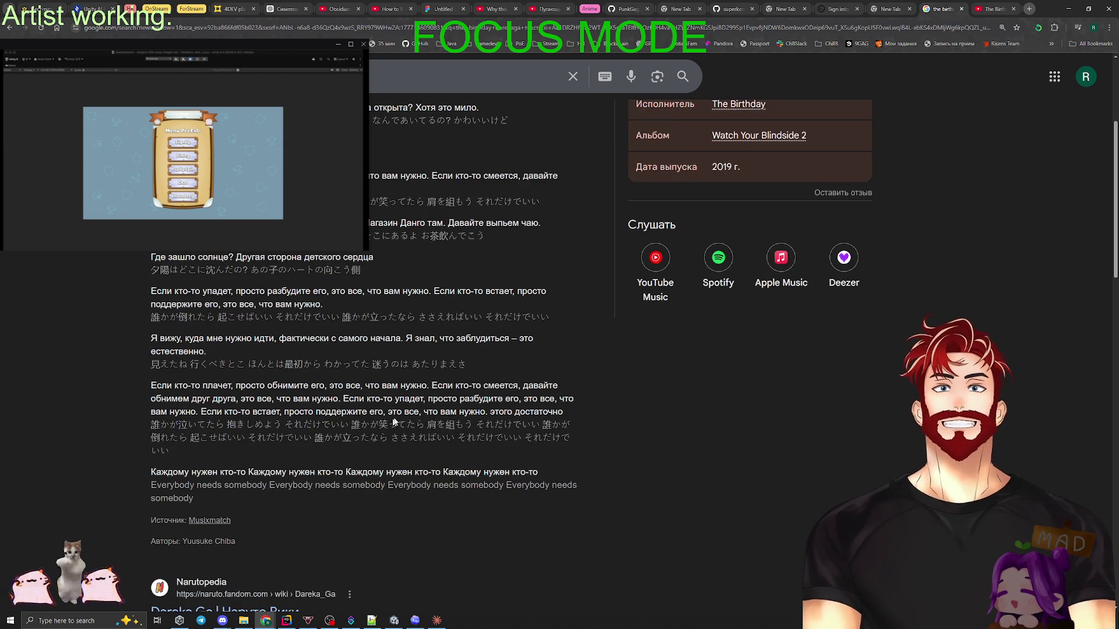
{"action": "scroll", "coordinate": [401, 400], "scroll_direction": "up", "scroll_amount": 2}
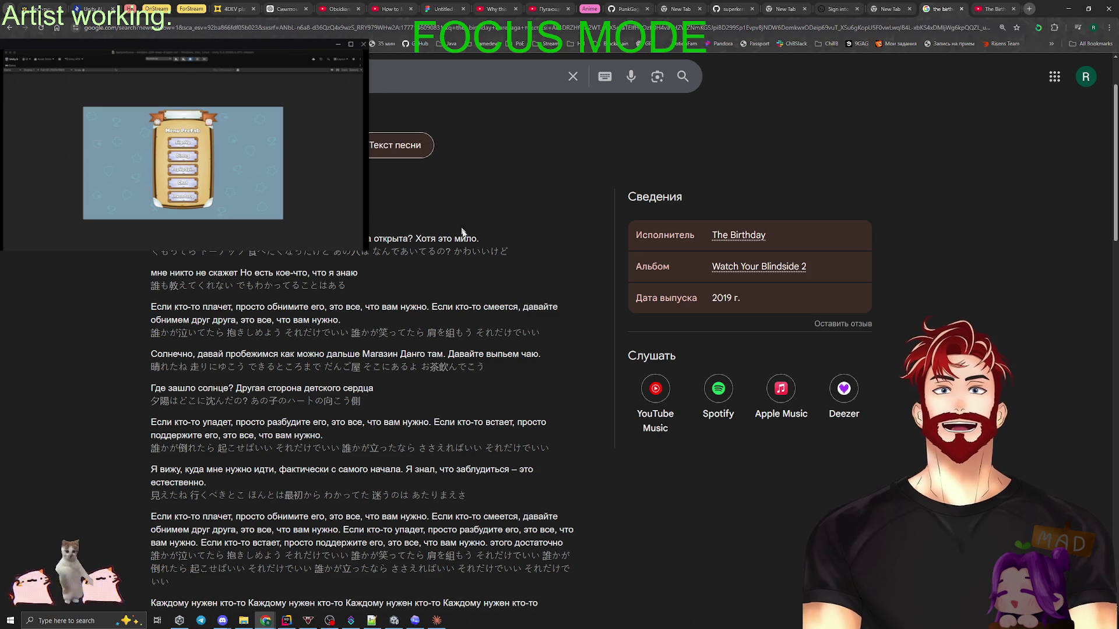
{"action": "left_click_drag", "start_coordinate": [480, 239], "coordinate": [175, 239]}
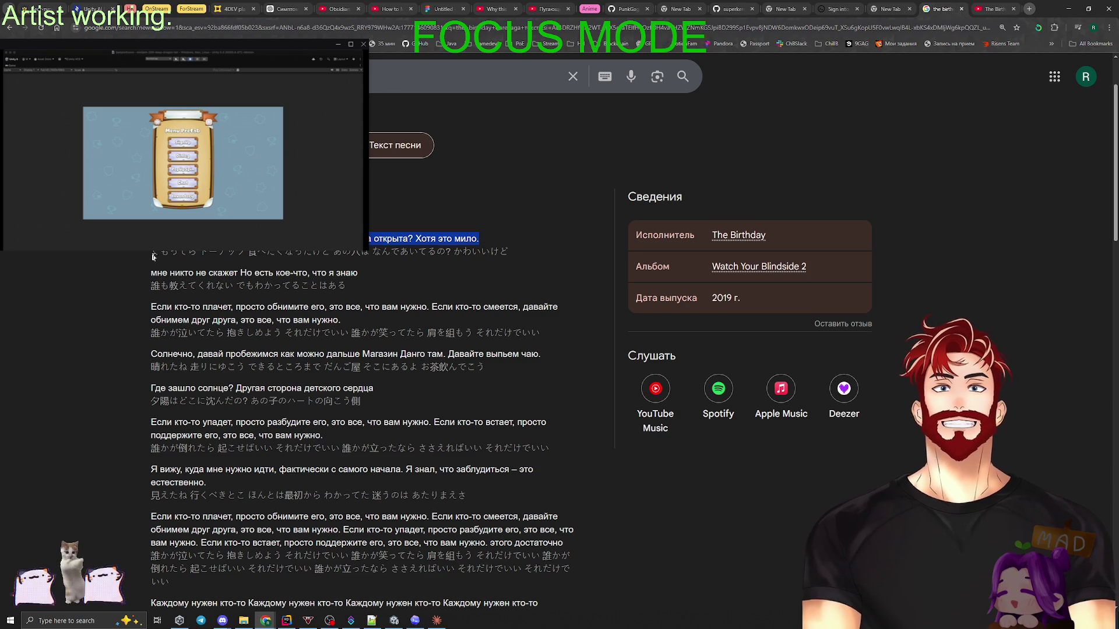
{"action": "left_click", "coordinate": [149, 278]}
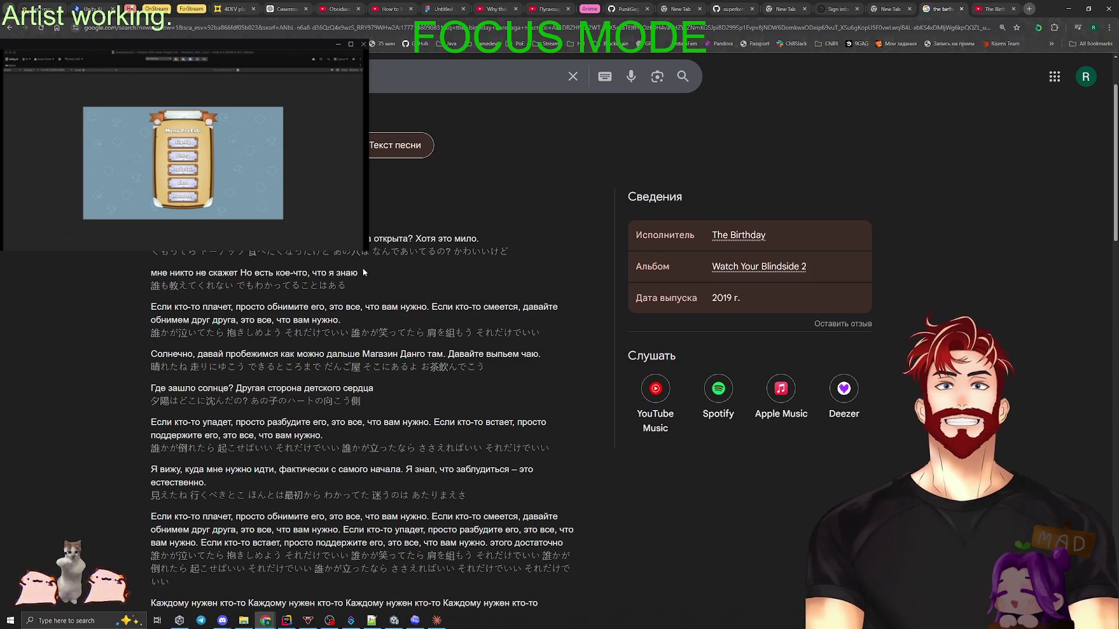
{"action": "scroll", "coordinate": [366, 295], "scroll_direction": "down", "scroll_amount": 2}
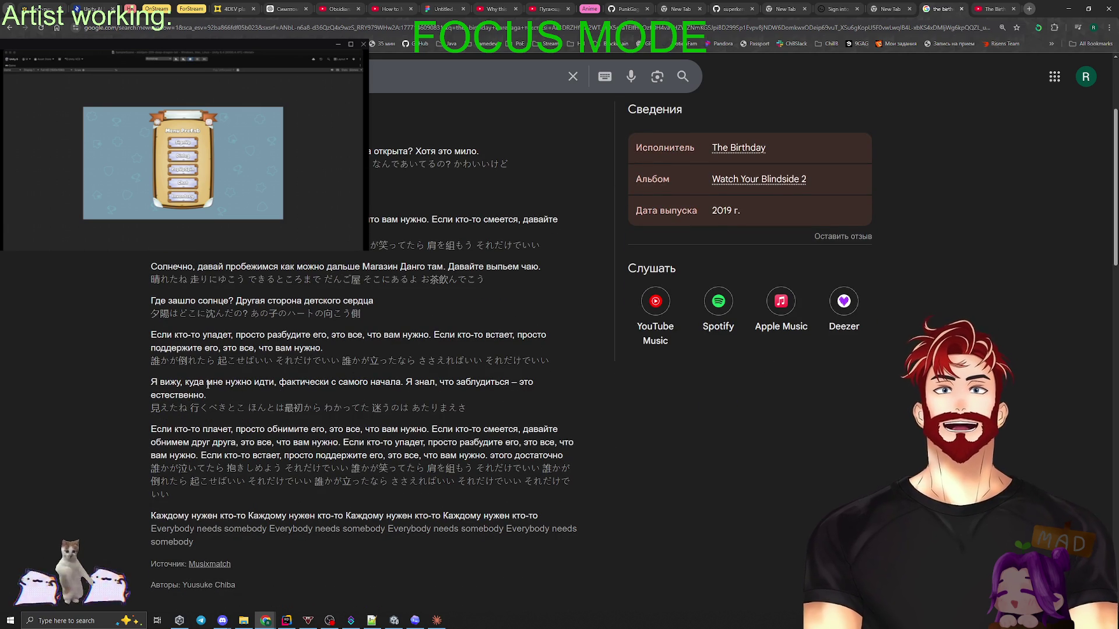
{"action": "scroll", "coordinate": [271, 389], "scroll_direction": "down", "scroll_amount": 2}
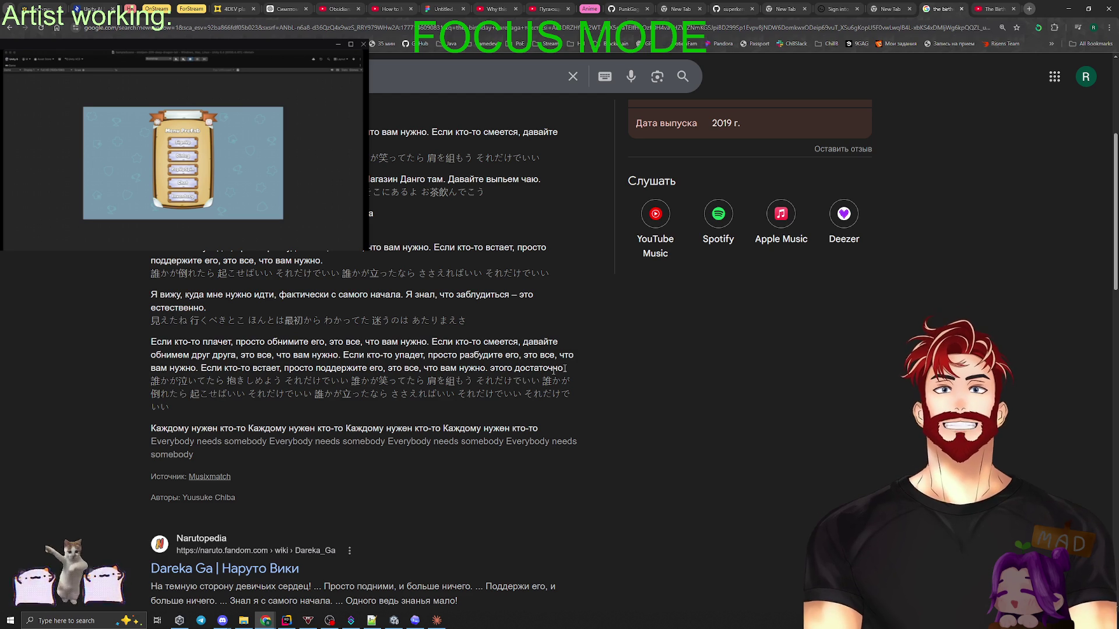
{"action": "left_click_drag", "start_coordinate": [490, 367], "coordinate": [581, 375]}
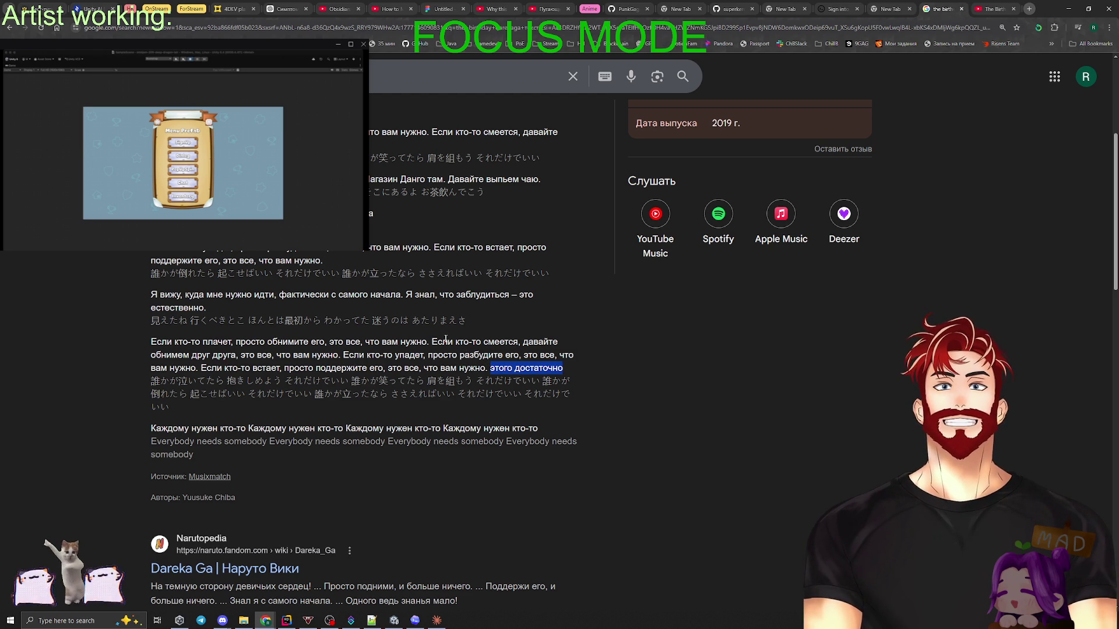
{"action": "scroll", "coordinate": [458, 340], "scroll_direction": "up", "scroll_amount": 3}
{"action": "scroll", "coordinate": [424, 361], "scroll_direction": "up", "scroll_amount": 3}
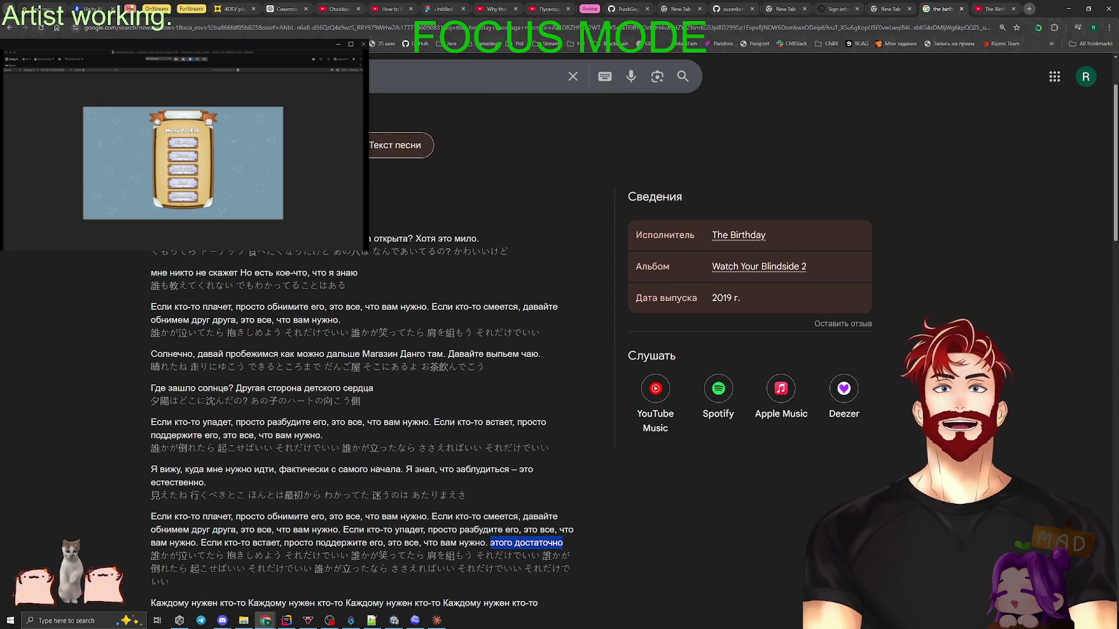
{"action": "left_click", "coordinate": [424, 361]}
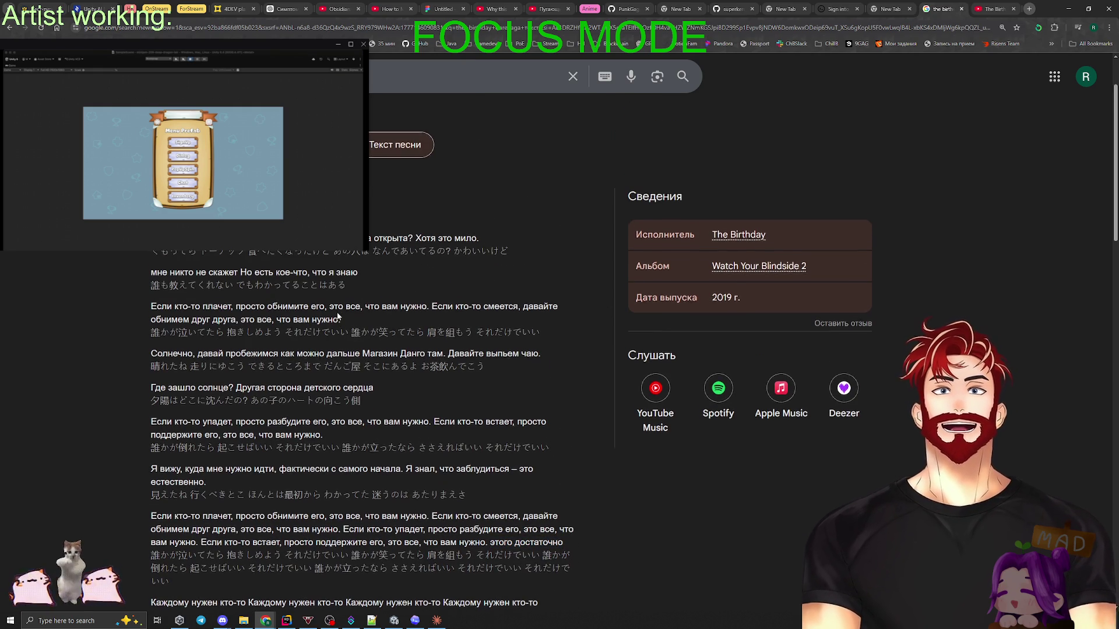
{"action": "scroll", "coordinate": [338, 318], "scroll_direction": "down", "scroll_amount": 10}
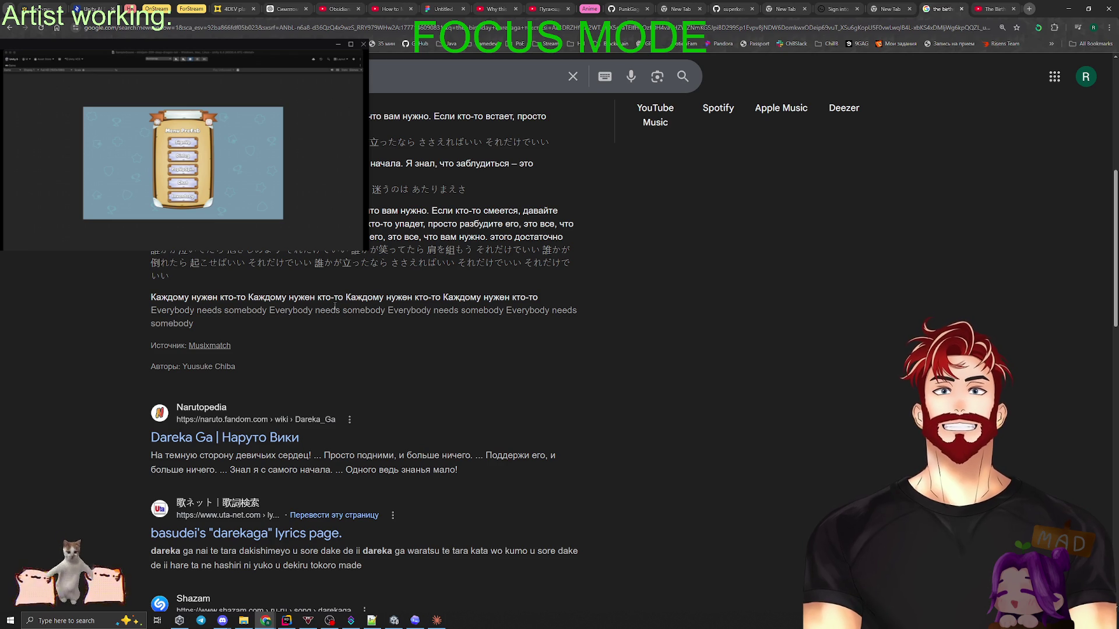
{"action": "scroll", "coordinate": [335, 308], "scroll_direction": "up", "scroll_amount": 13}
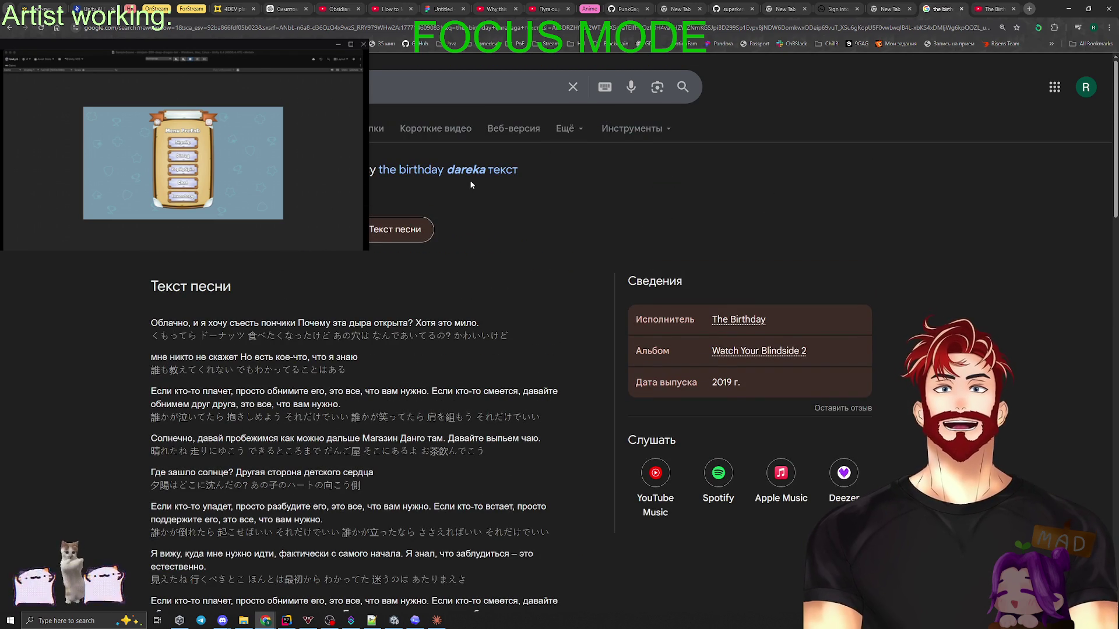
{"action": "scroll", "coordinate": [434, 320], "scroll_direction": "down", "scroll_amount": 14}
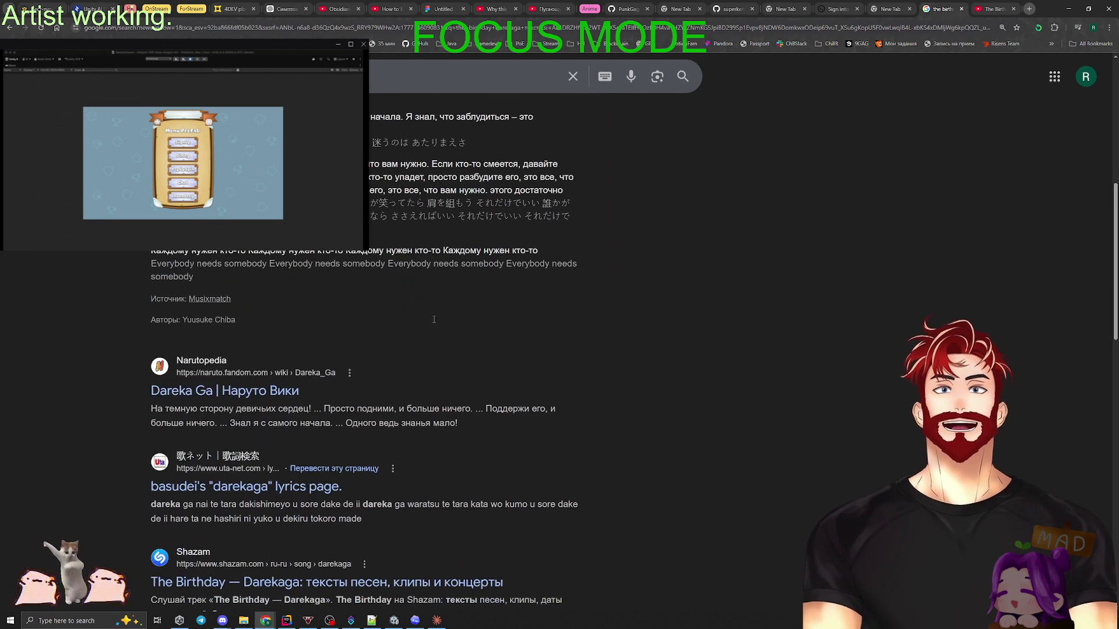
{"action": "scroll", "coordinate": [390, 316], "scroll_direction": "down", "scroll_amount": 6}
{"action": "scroll", "coordinate": [390, 316], "scroll_direction": "up", "scroll_amount": 16}
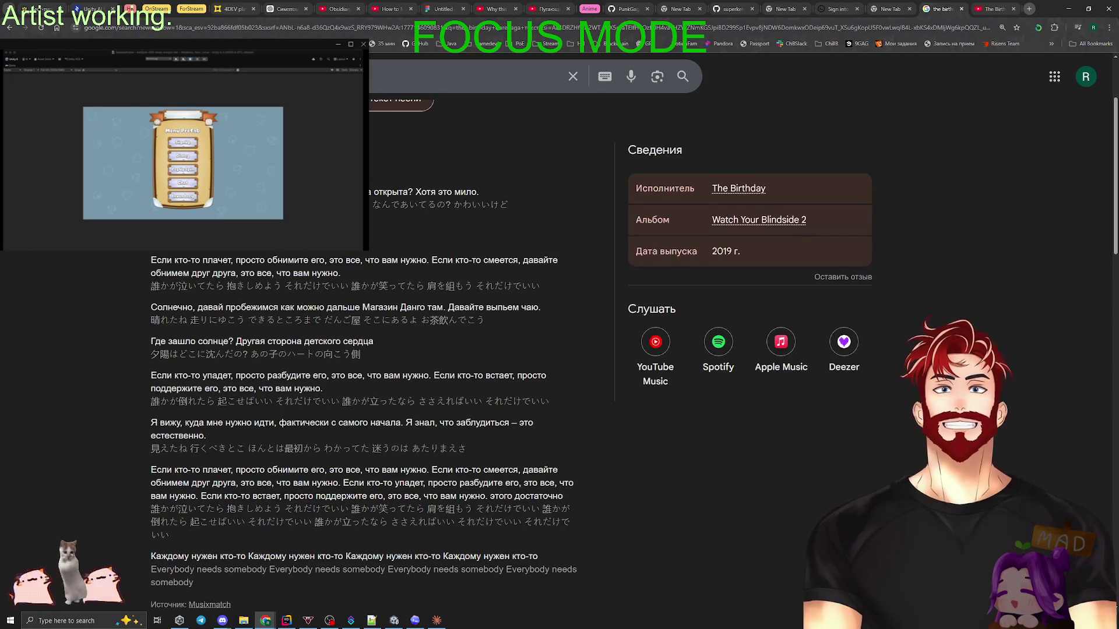
{"action": "left_click", "coordinate": [400, 66]}
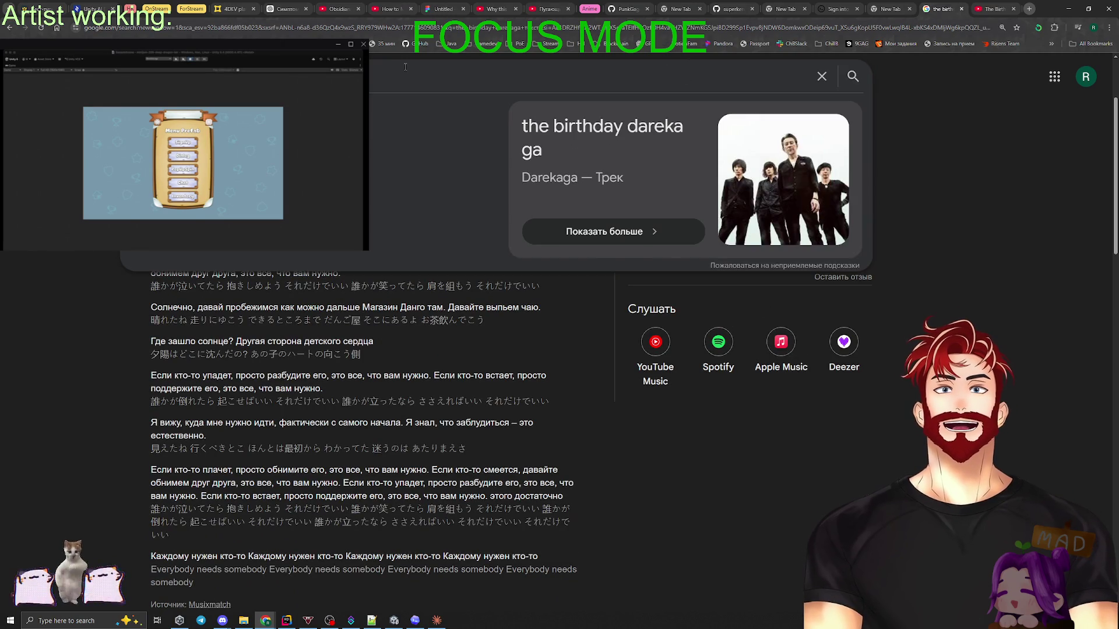
Step: Search 'the birthday darekaga группа' and open The Birthday (band) article in a background tab
{"action": "key", "text": "super+space"}
{"action": "key", "text": "Return"}
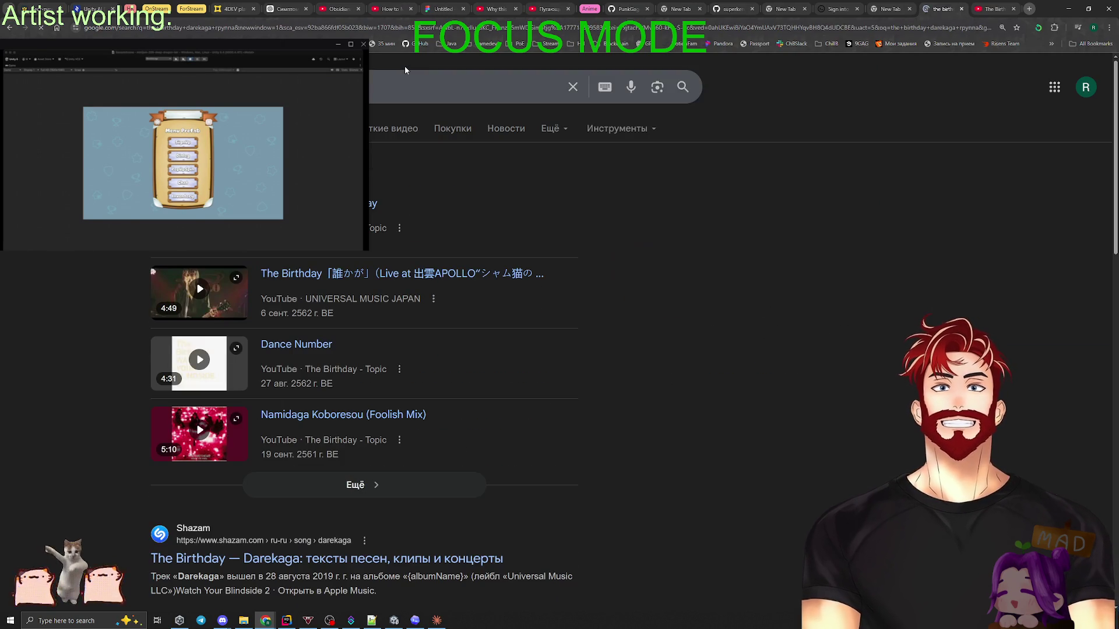
{"action": "scroll", "coordinate": [635, 232], "scroll_direction": "down", "scroll_amount": 3}
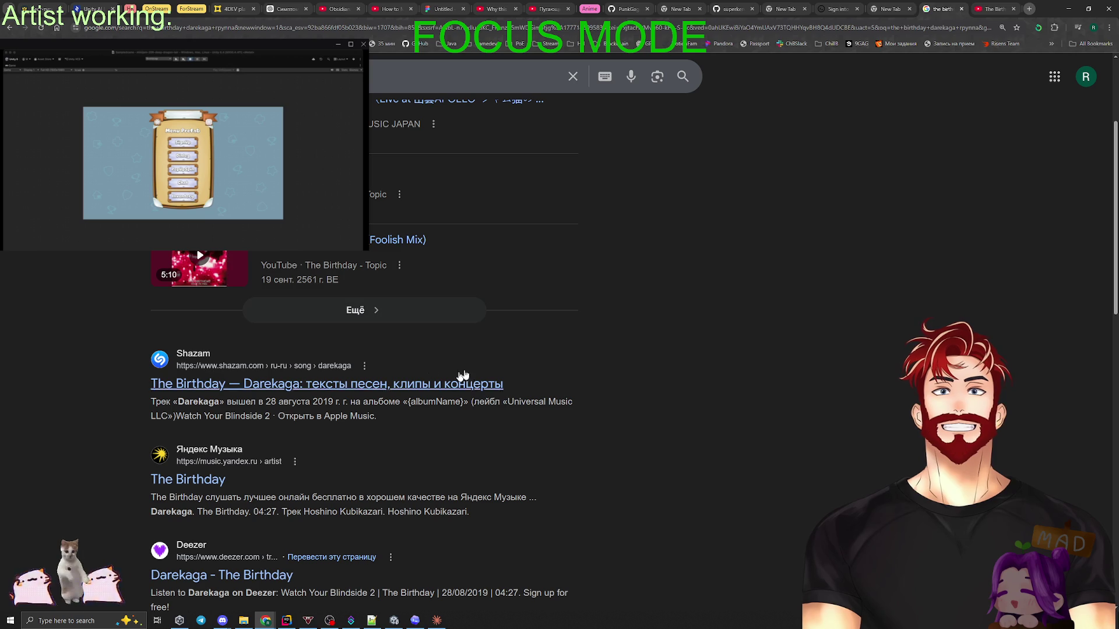
{"action": "scroll", "coordinate": [585, 331], "scroll_direction": "down", "scroll_amount": 2}
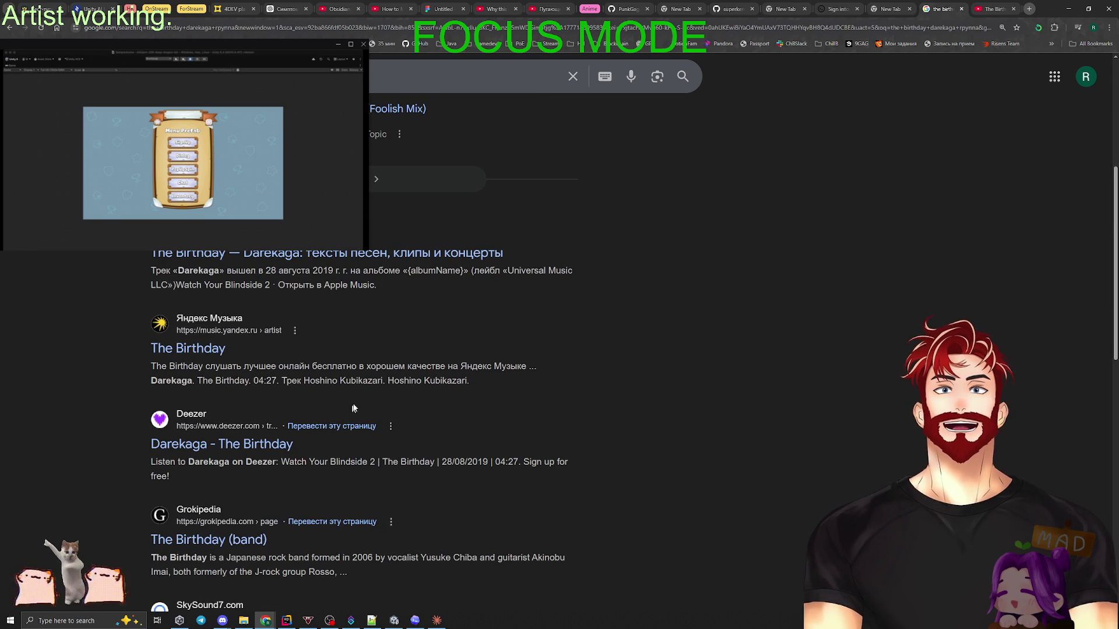
{"action": "scroll", "coordinate": [360, 399], "scroll_direction": "down", "scroll_amount": 2}
{"action": "scroll", "coordinate": [359, 398], "scroll_direction": "down", "scroll_amount": 2}
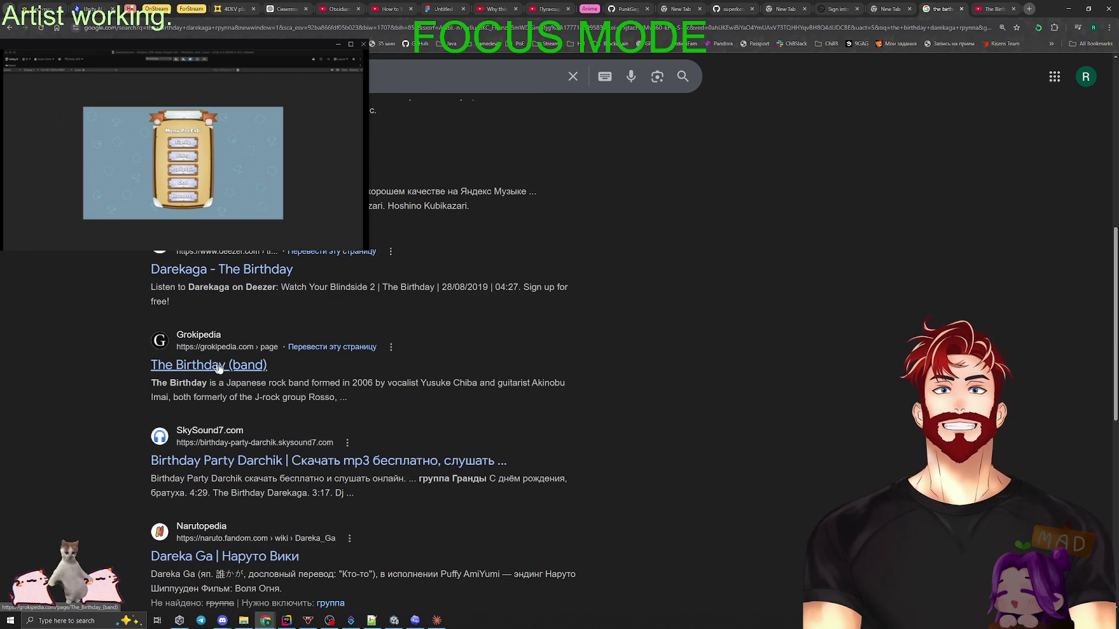
{"action": "middle_click", "coordinate": [490, 393]}
Step: Copy the vocalist's name from the band snippet into the search box
{"action": "left_click_drag", "start_coordinate": [478, 383], "coordinate": [421, 383]}
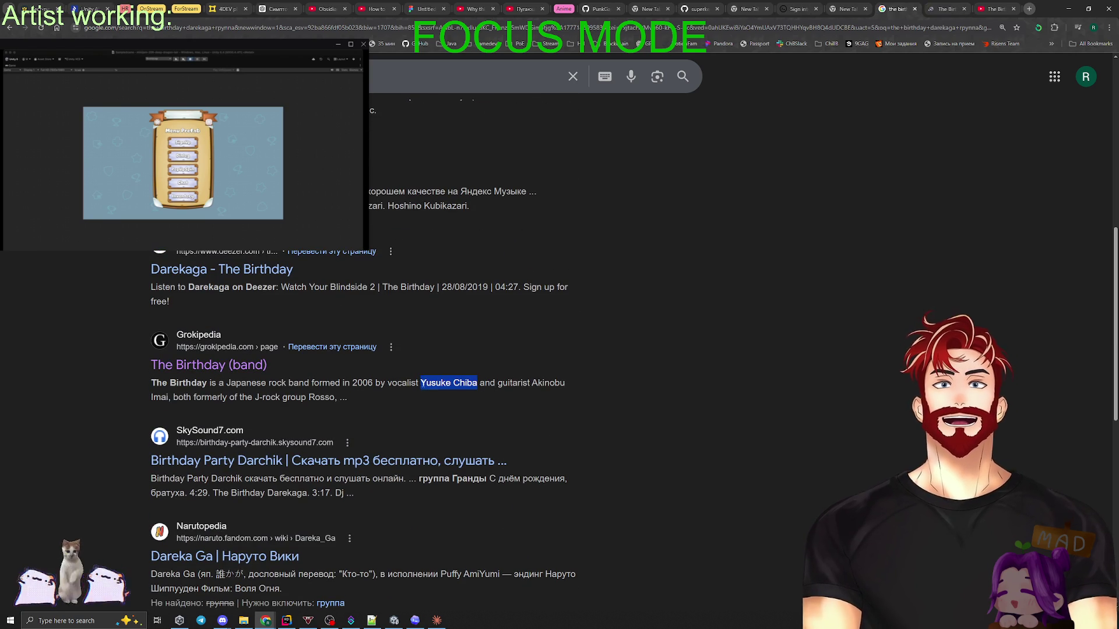
{"action": "left_click", "coordinate": [573, 76]}
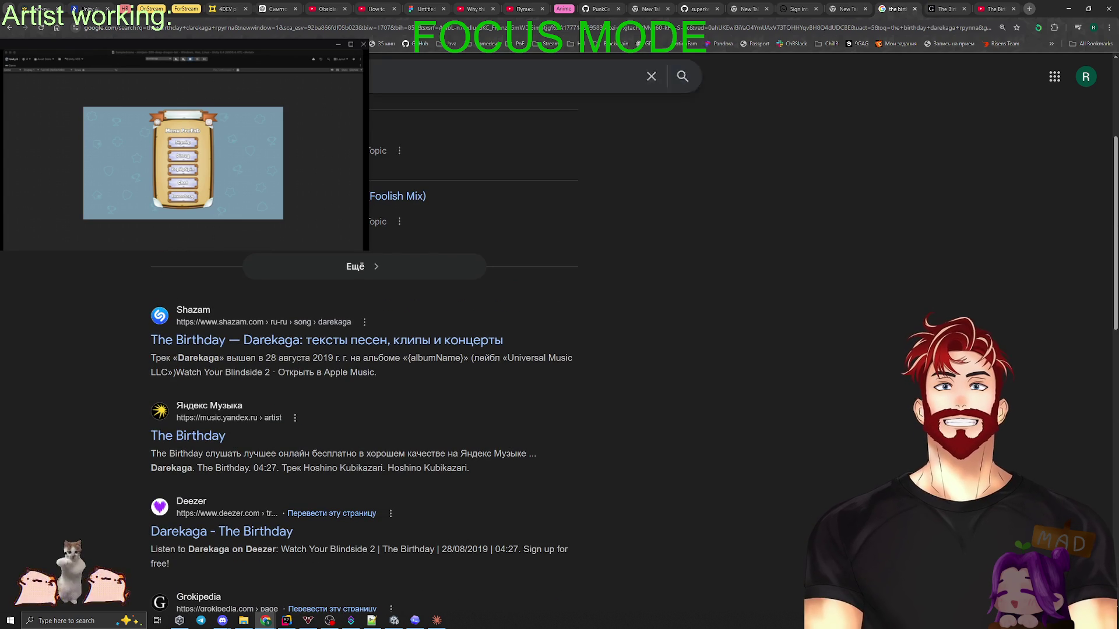
{"action": "key", "text": "ctrl+v"}
Step: Search the vocalist's name, read the biography and death year, and select 'esophageal cancer'
{"action": "key", "text": "Return"}
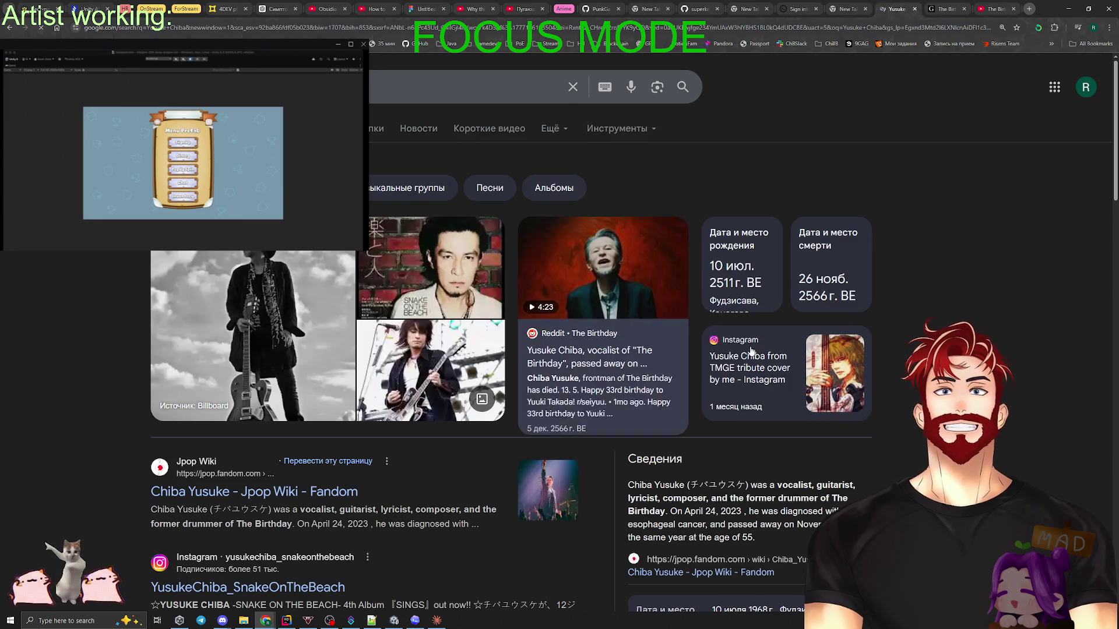
{"action": "scroll", "coordinate": [1019, 320], "scroll_direction": "down", "scroll_amount": 3}
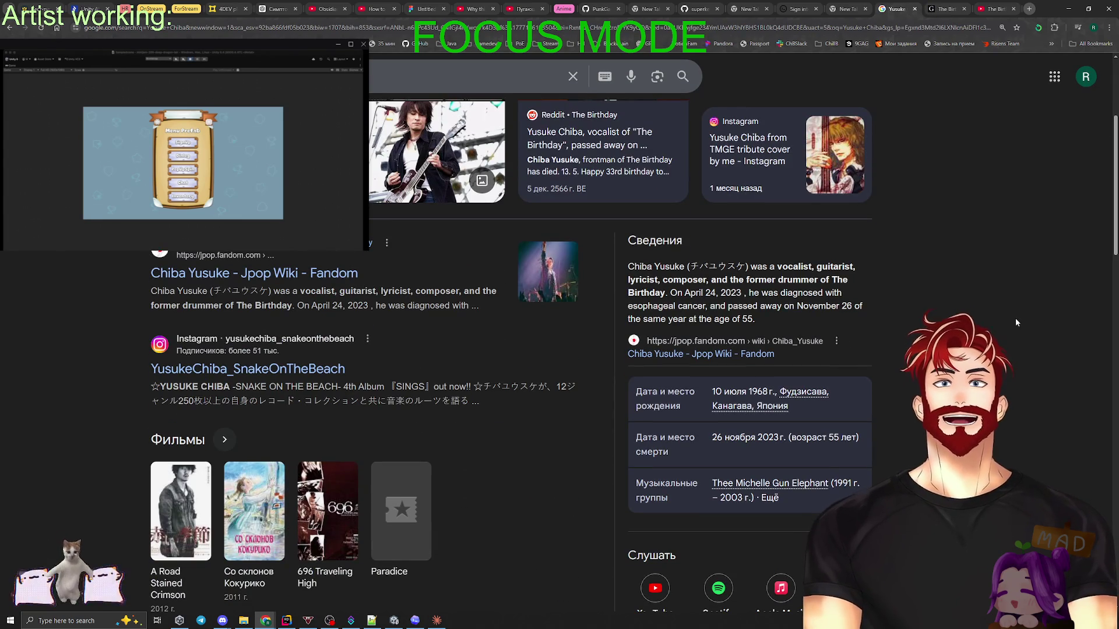
{"action": "left_click_drag", "start_coordinate": [769, 438], "coordinate": [778, 438]}
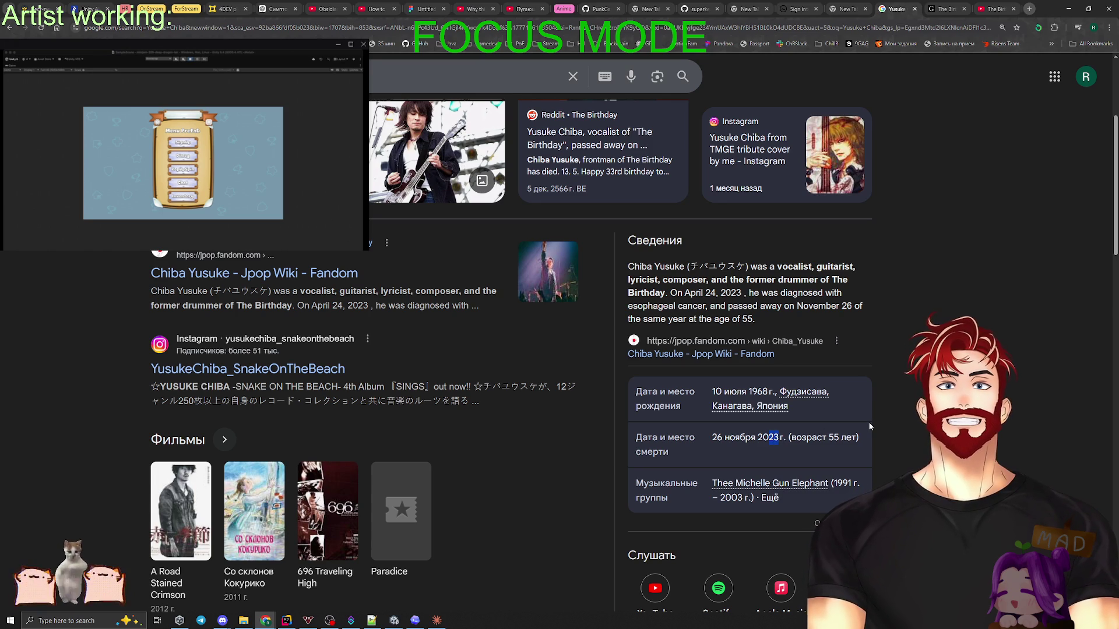
{"action": "scroll", "coordinate": [869, 427], "scroll_direction": "down", "scroll_amount": 1}
{"action": "scroll", "coordinate": [869, 427], "scroll_direction": "down", "scroll_amount": 3}
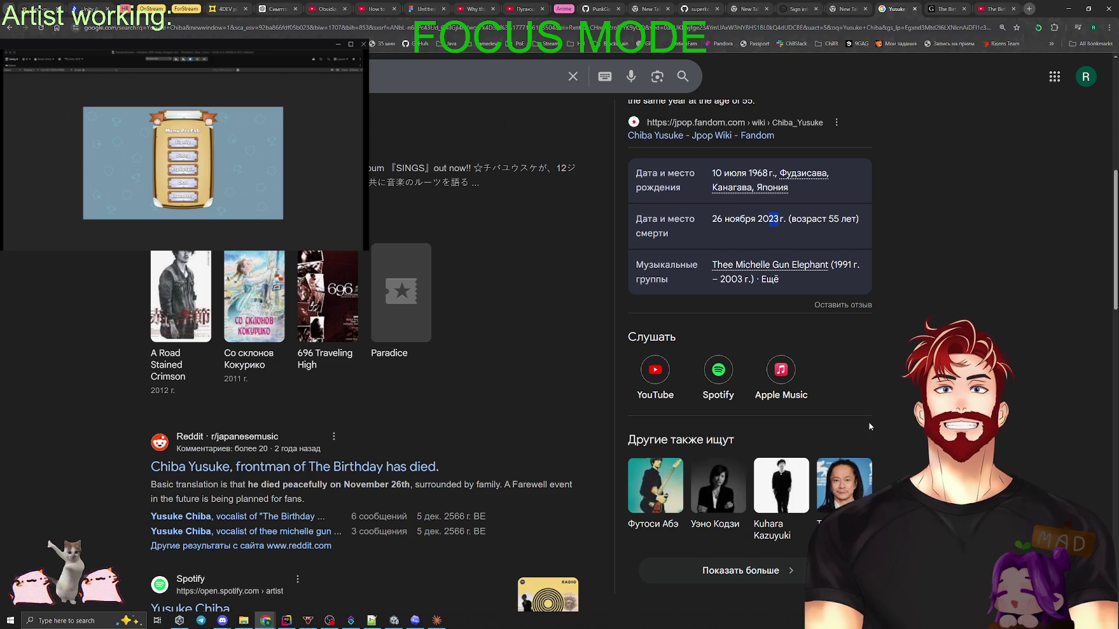
{"action": "scroll", "coordinate": [868, 427], "scroll_direction": "up", "scroll_amount": 3}
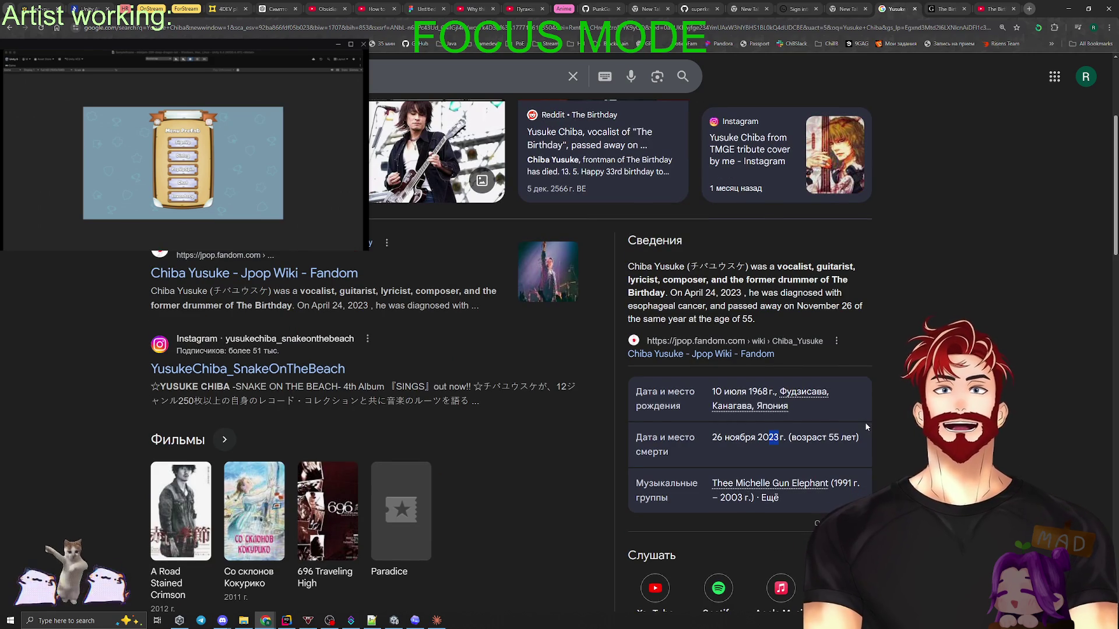
{"action": "scroll", "coordinate": [866, 428], "scroll_direction": "up", "scroll_amount": 3}
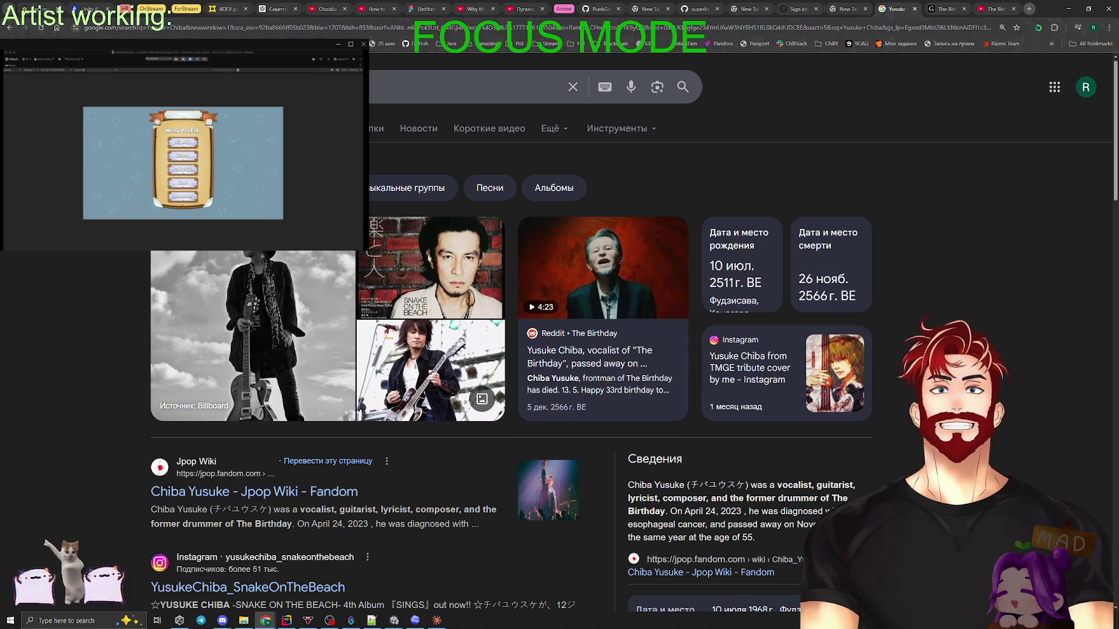
{"action": "scroll", "coordinate": [512, 337], "scroll_direction": "down", "scroll_amount": 1}
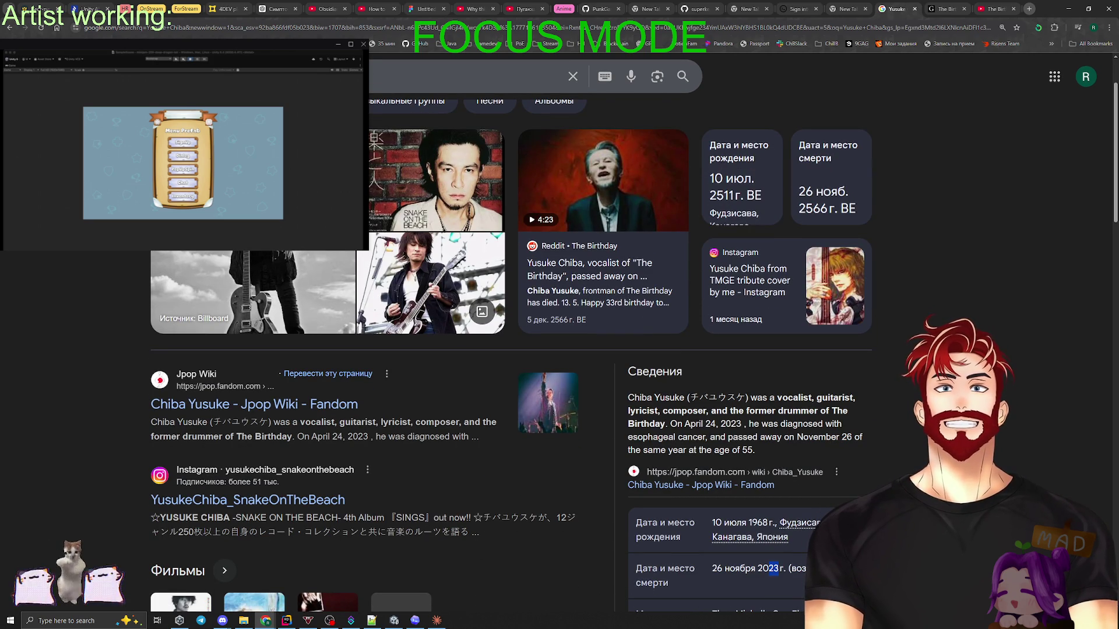
{"action": "left_click_drag", "start_coordinate": [628, 437], "coordinate": [706, 437]}
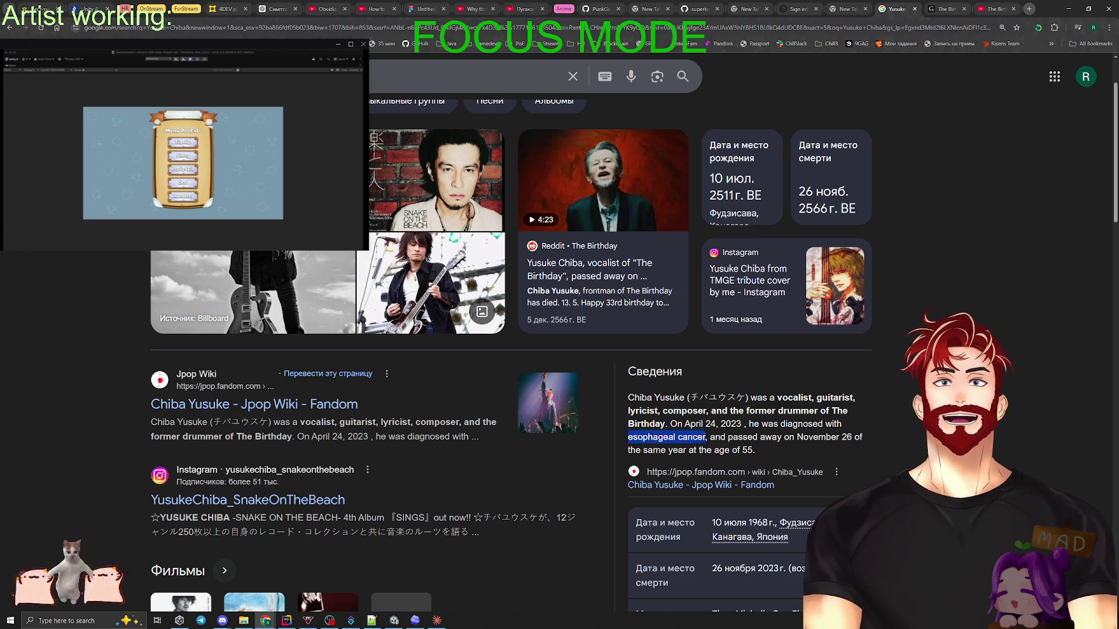
{"action": "left_click", "coordinate": [1030, 9]}
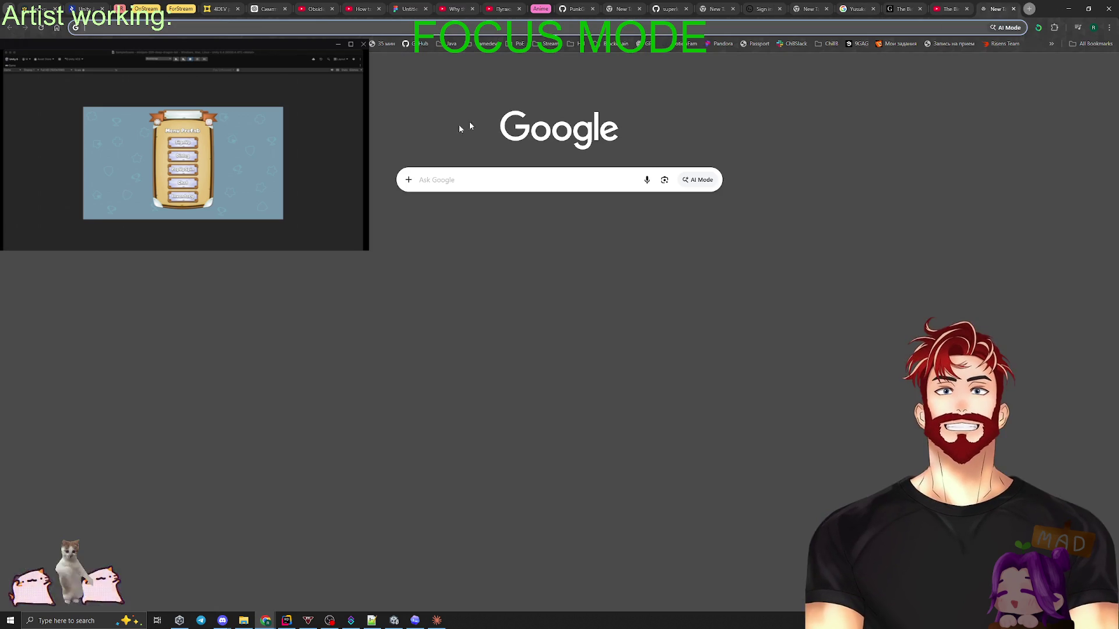
Step: Translate 'esophageal cancer' to Russian ('рак пищевода') in Google Translate, then close that tab
{"action": "type", "text": "translate"}
{"action": "key", "text": "Return"}
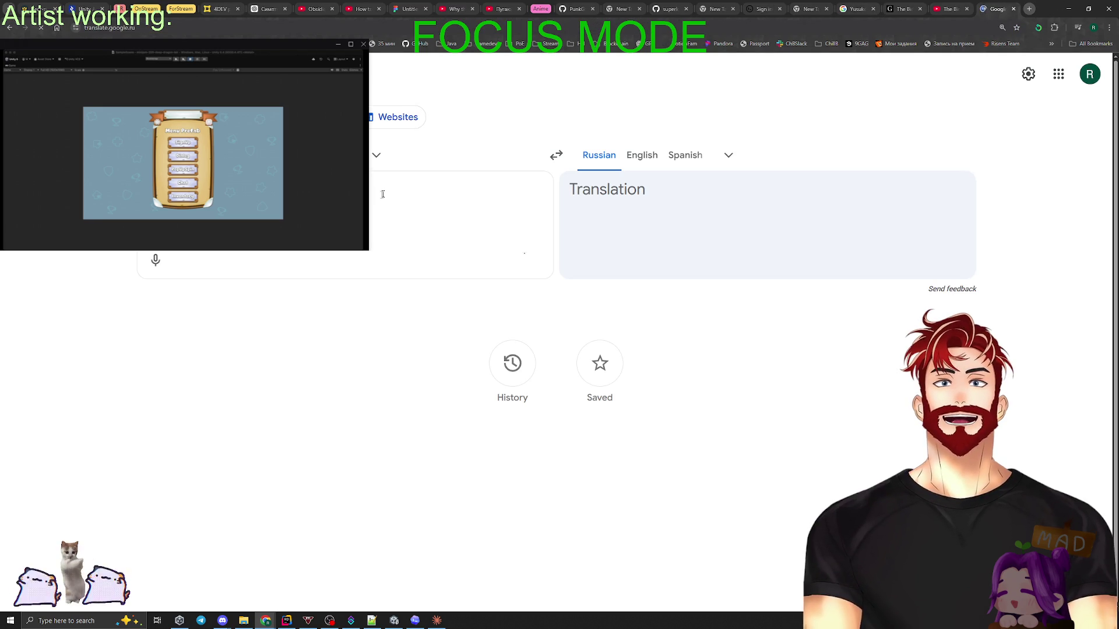
{"action": "key", "text": "ctrl+v"}
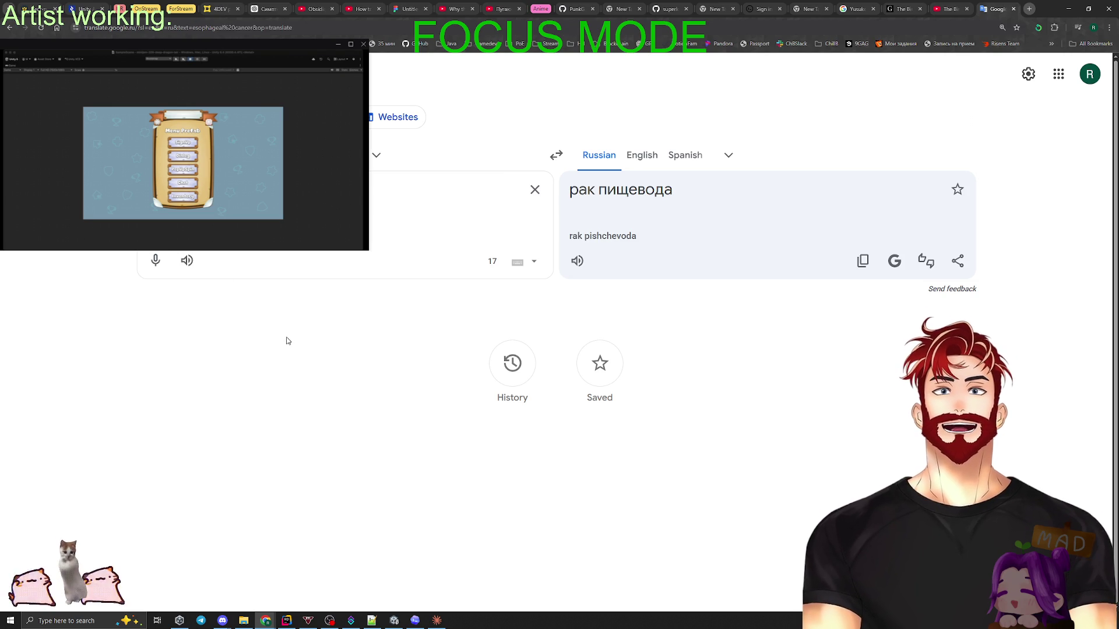
{"action": "left_click", "coordinate": [1014, 9]}
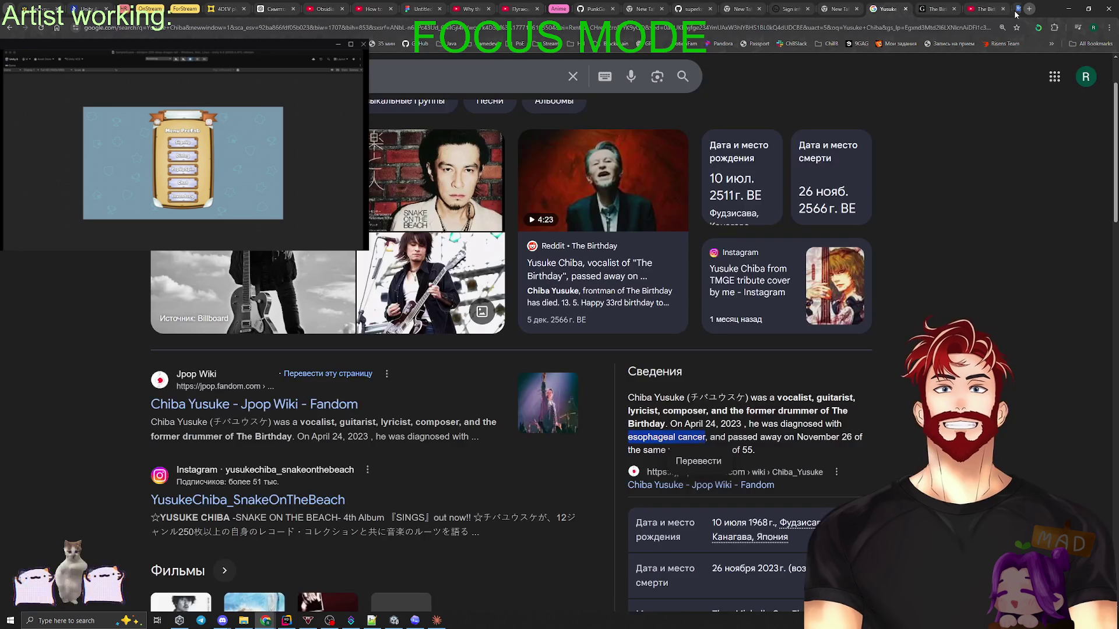
{"action": "left_click", "coordinate": [999, 148]}
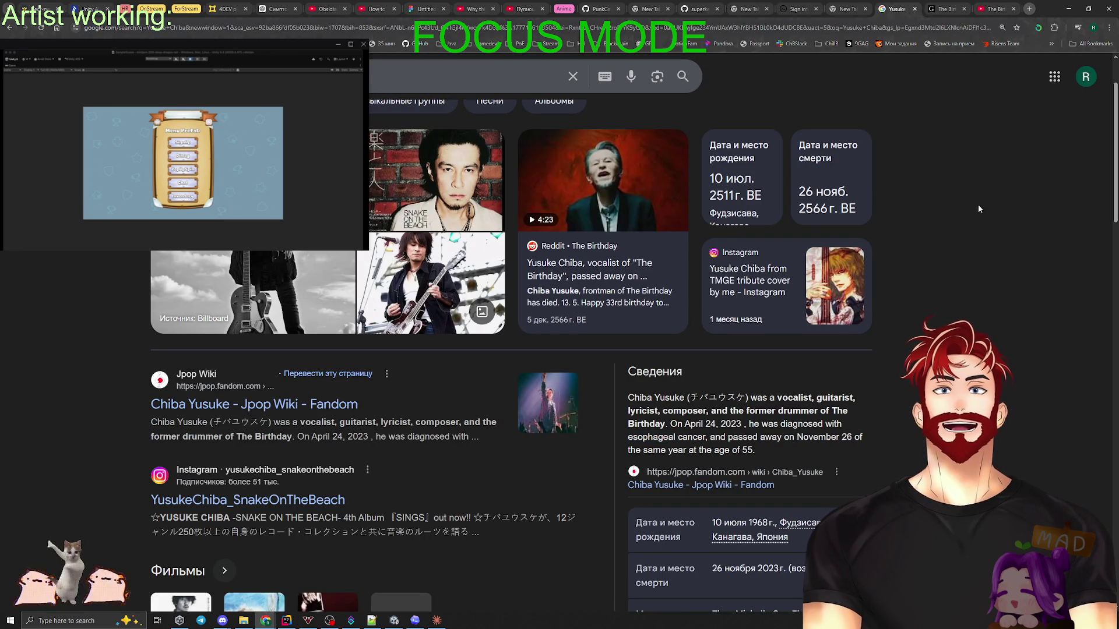
{"action": "scroll", "coordinate": [979, 204], "scroll_direction": "up", "scroll_amount": 2}
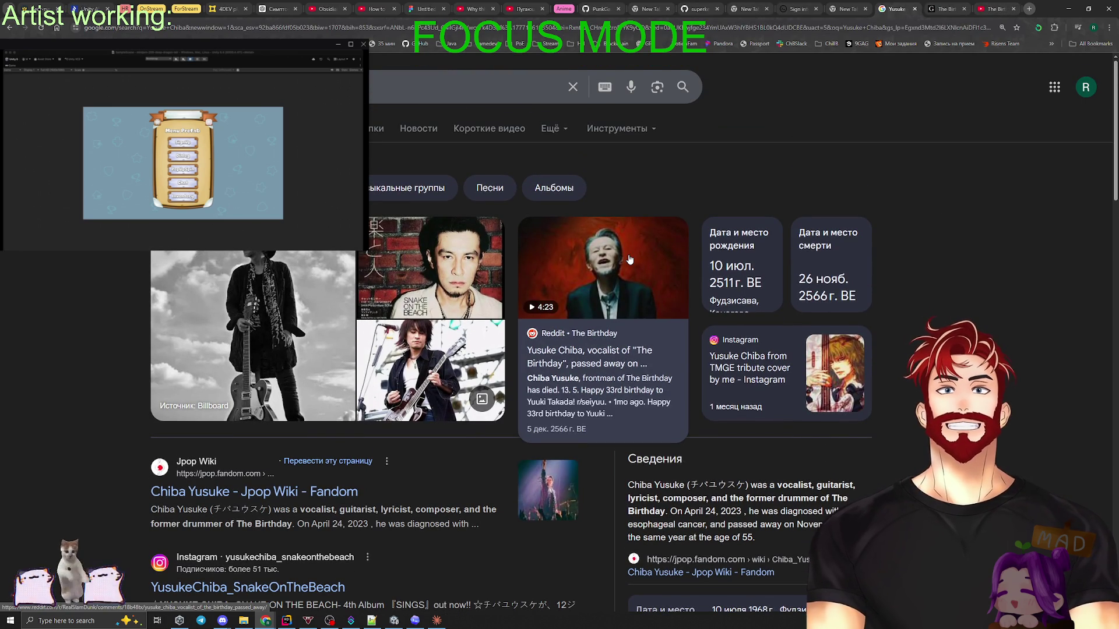
Step: Open the Reddit post and skip the Love Rockets video ahead in jumps to about 3:14
{"action": "left_click", "coordinate": [596, 277]}
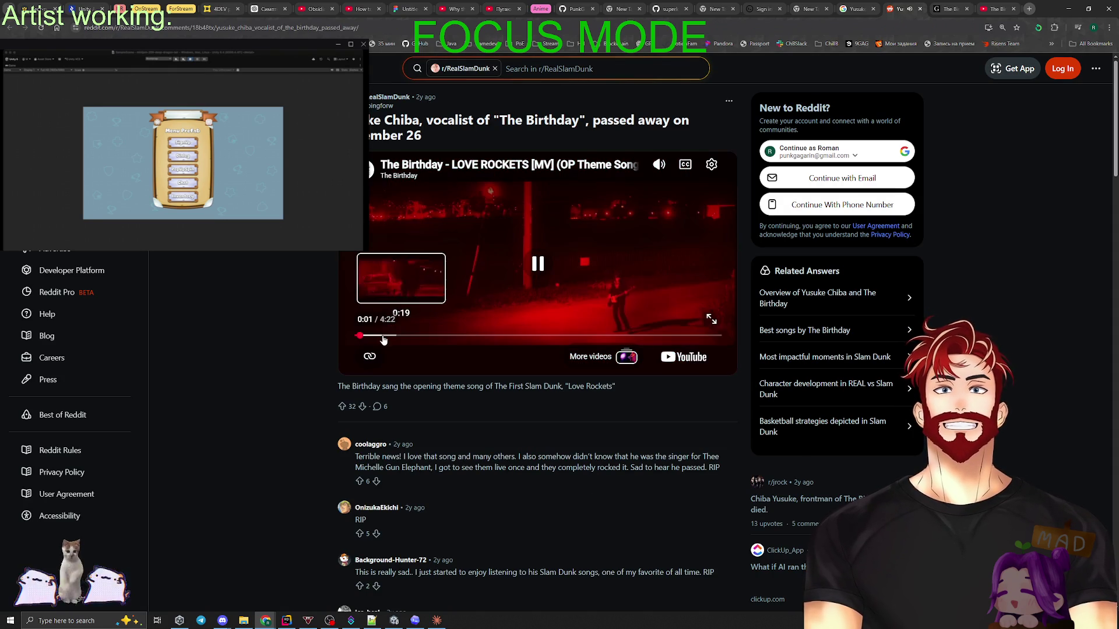
{"action": "left_click", "coordinate": [399, 337]}
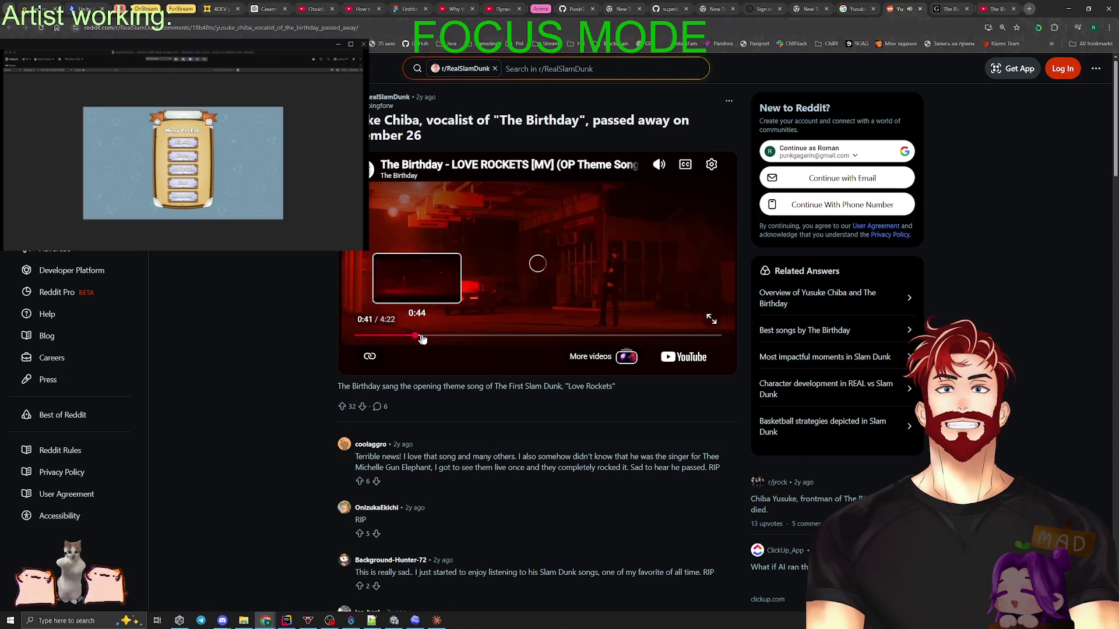
{"action": "left_click", "coordinate": [443, 337]}
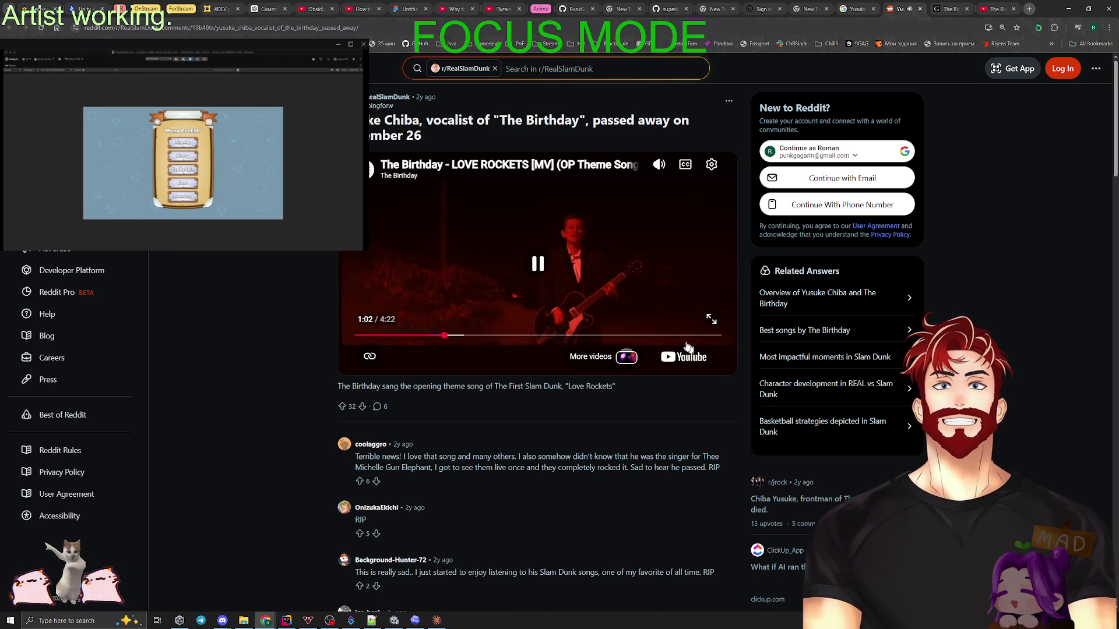
{"action": "mouse_move", "coordinate": [662, 174]}
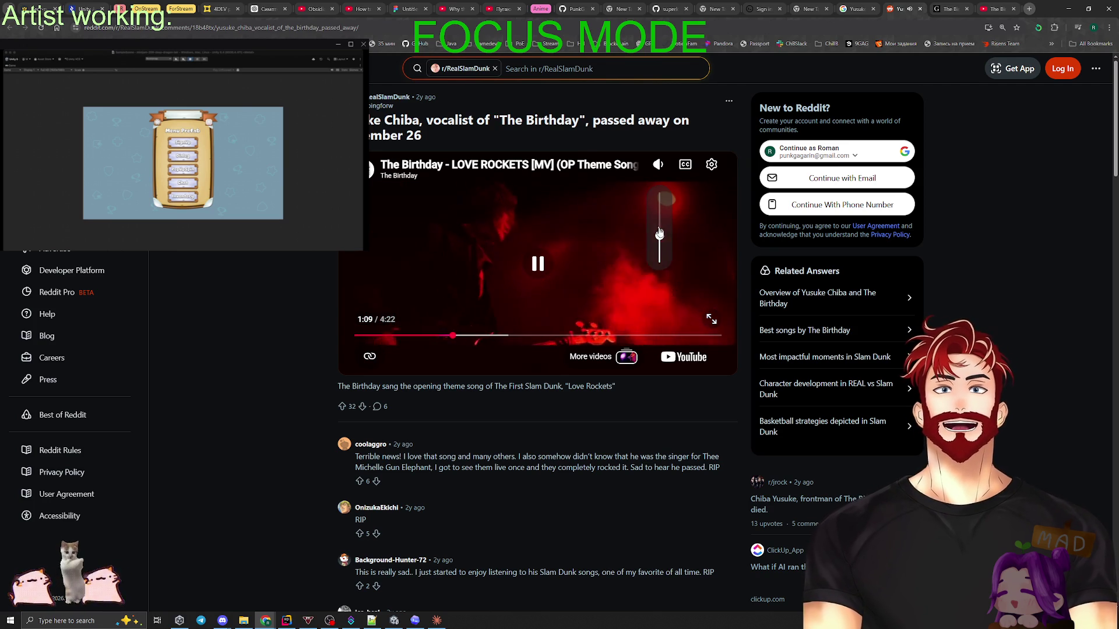
{"action": "scroll", "coordinate": [659, 221], "scroll_direction": "down", "scroll_amount": 1}
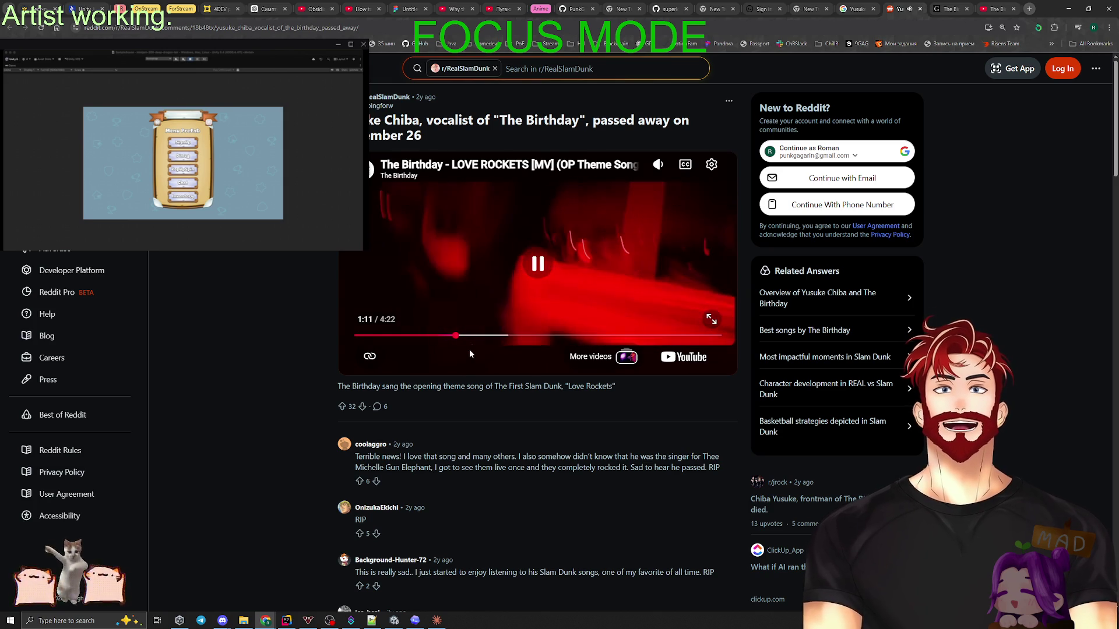
{"action": "left_click", "coordinate": [477, 336]}
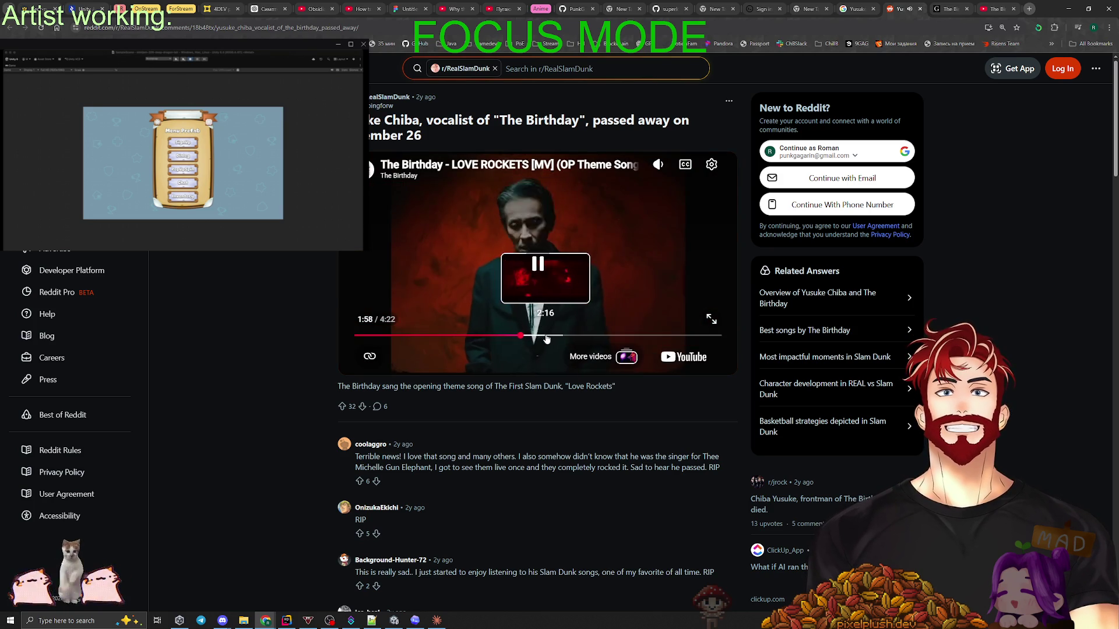
{"action": "left_click", "coordinate": [545, 337]}
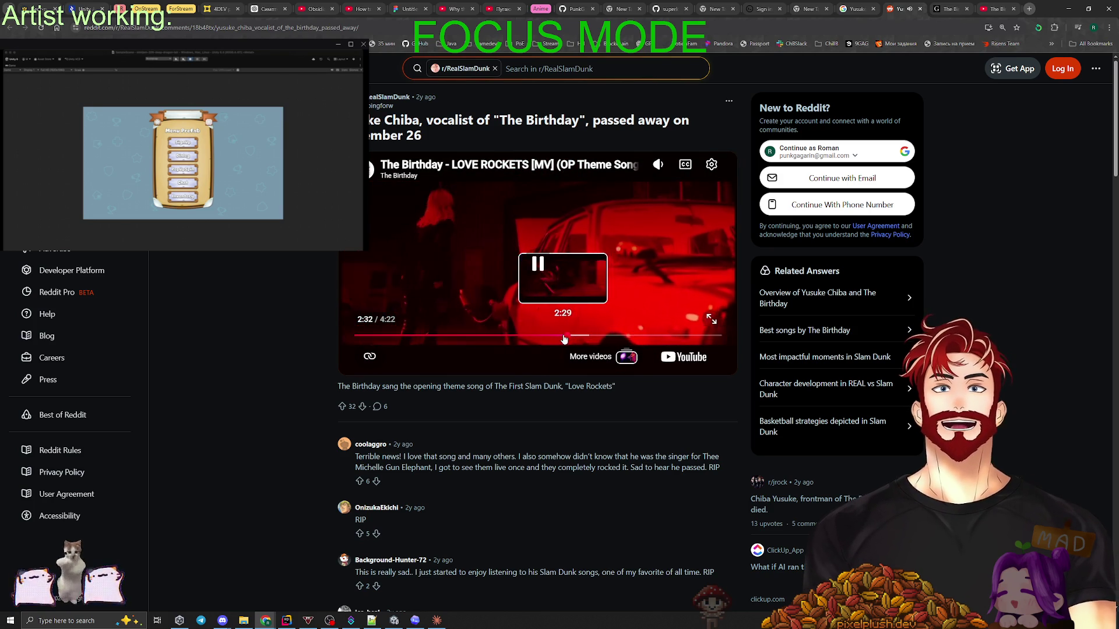
{"action": "left_click", "coordinate": [585, 337]}
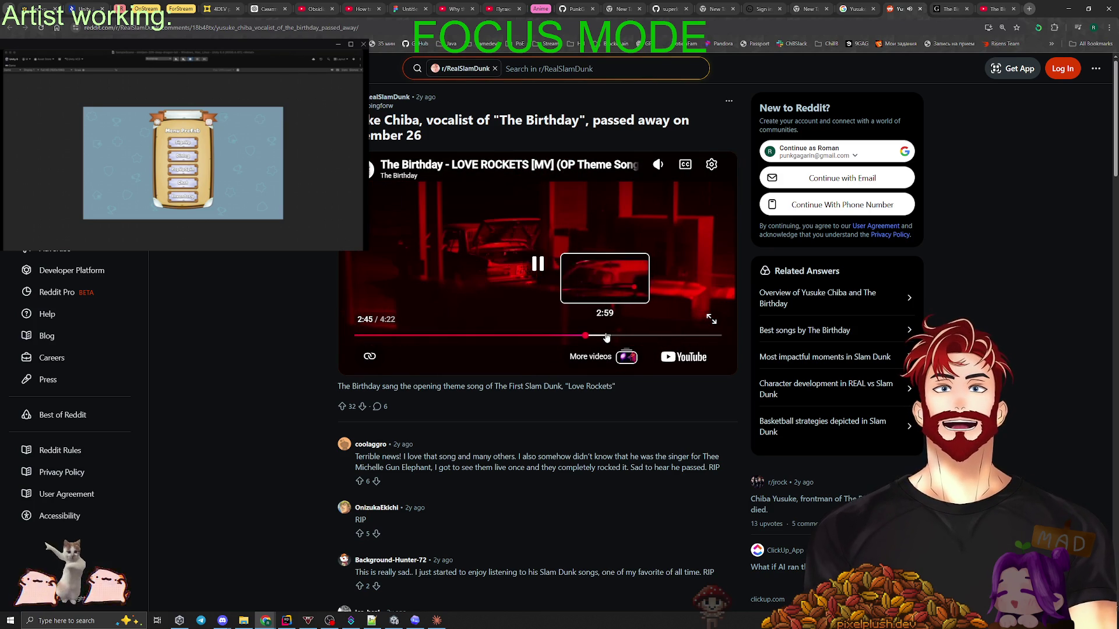
{"action": "left_click", "coordinate": [606, 336]}
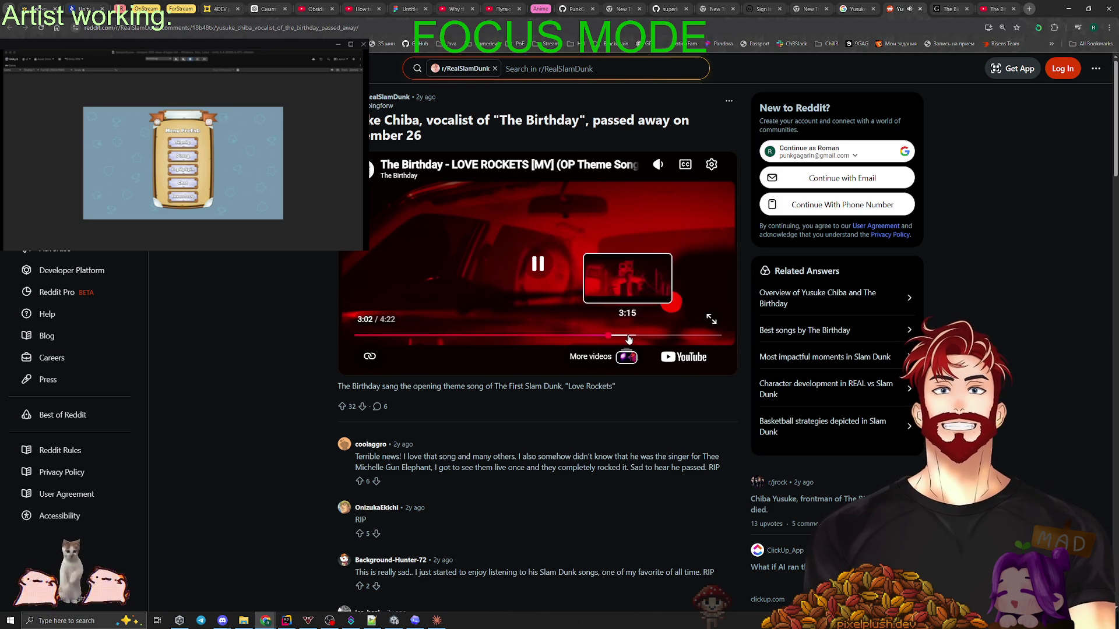
{"action": "left_click", "coordinate": [627, 336]}
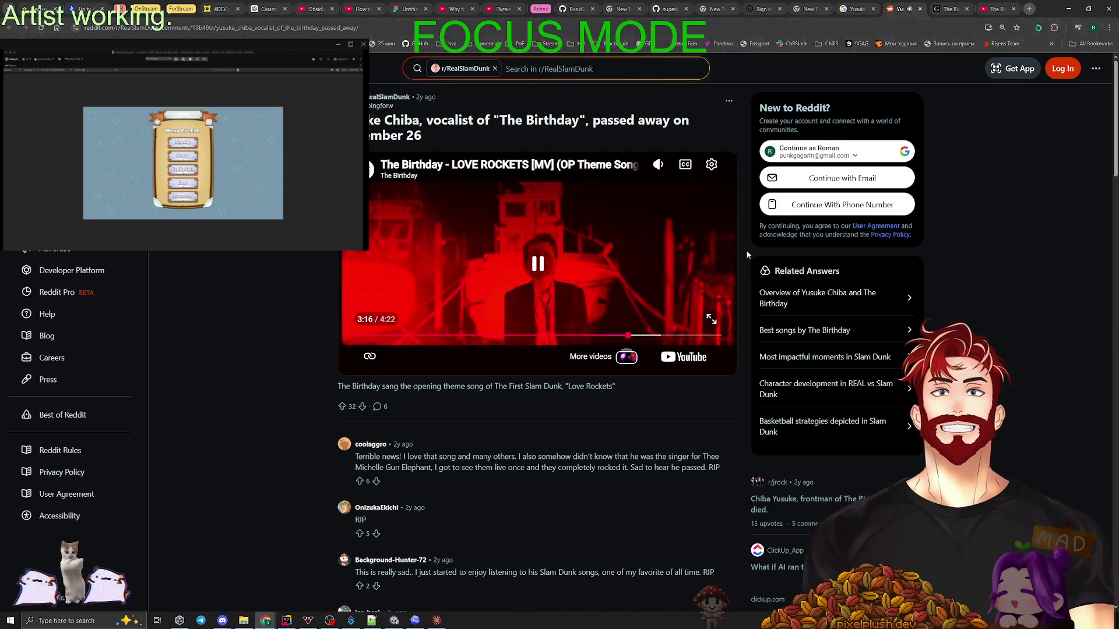
Step: Close the Reddit thread, Google search results and The Birthday (band) tabs
{"action": "left_click", "coordinate": [921, 9]}
{"action": "left_click", "coordinate": [873, 10]}
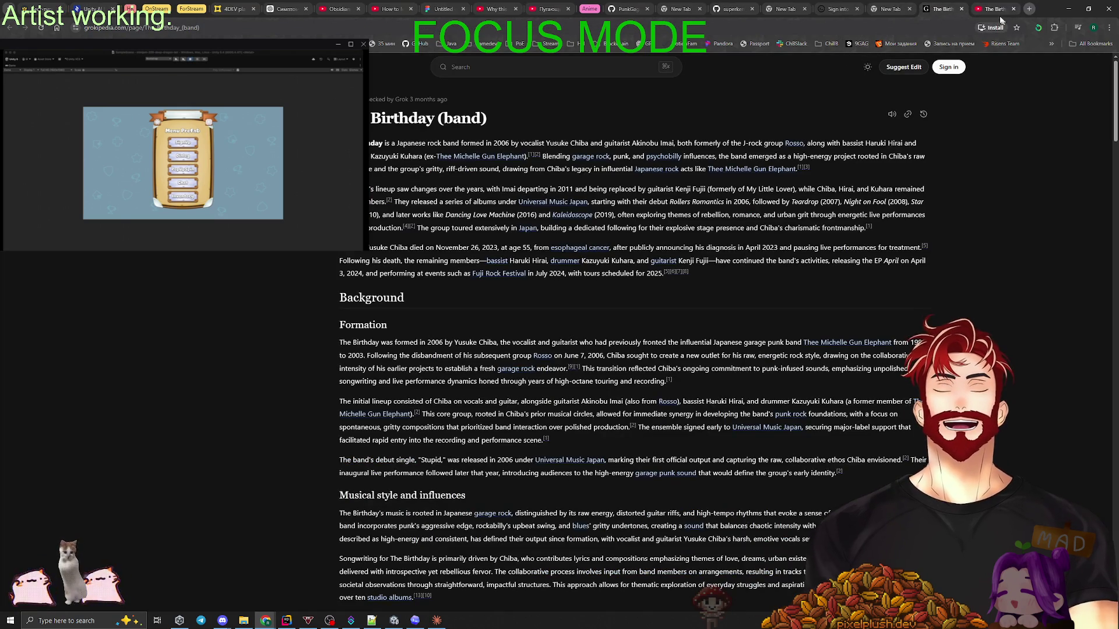
{"action": "left_click", "coordinate": [966, 10]}
Step: Close the remaining The Birthday tab and switch back to the Unity editor
{"action": "left_click", "coordinate": [966, 10]}
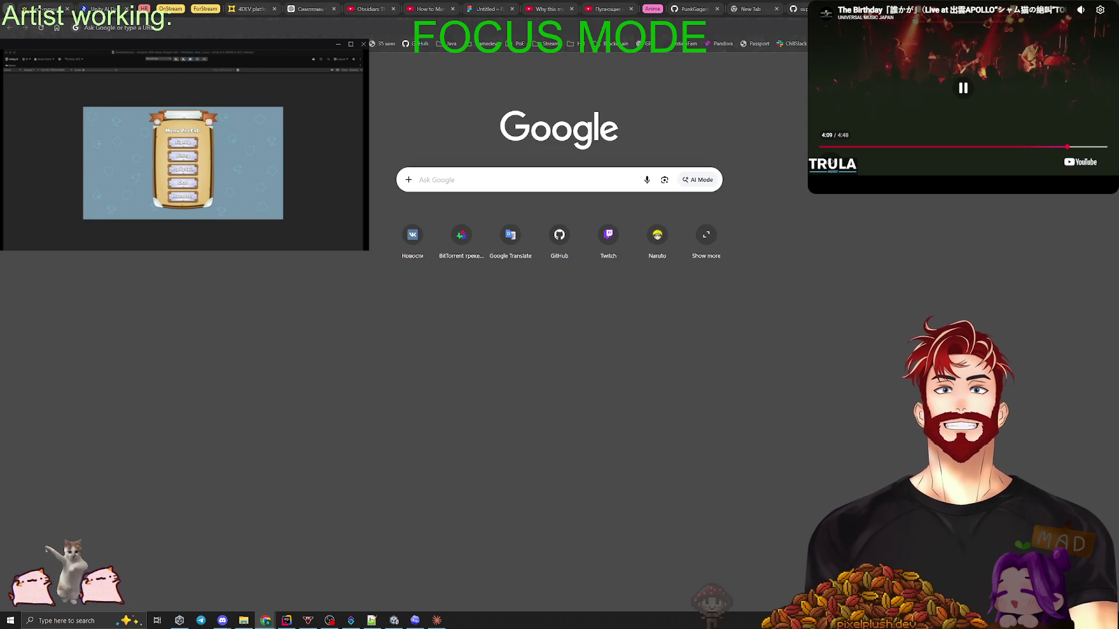
{"action": "key", "text": "alt+Tab"}
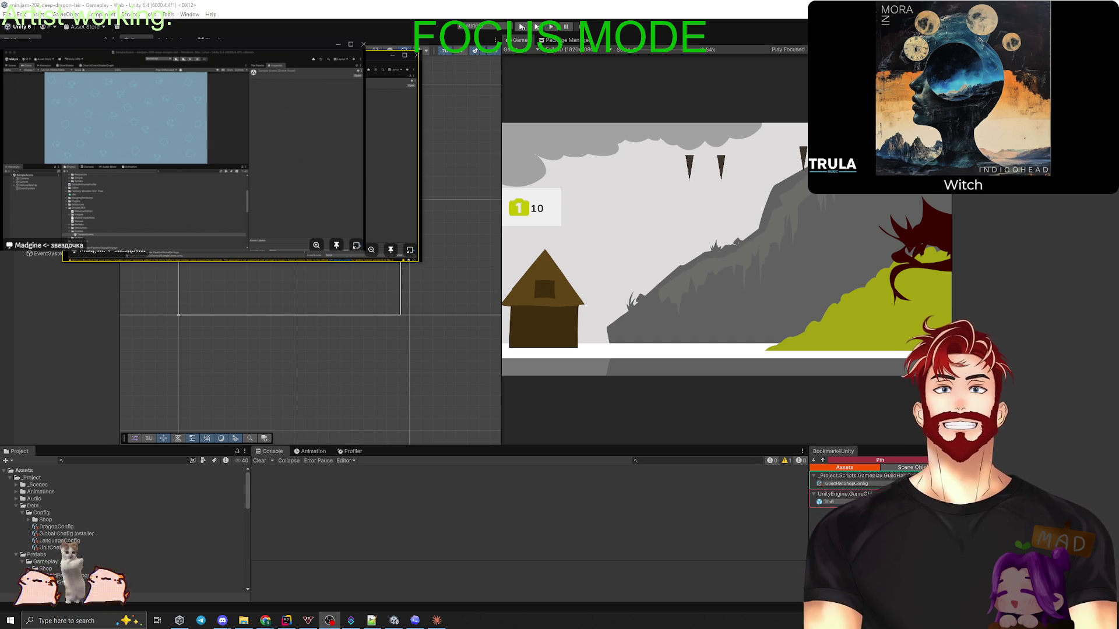
{"action": "double_click", "coordinate": [222, 43]}
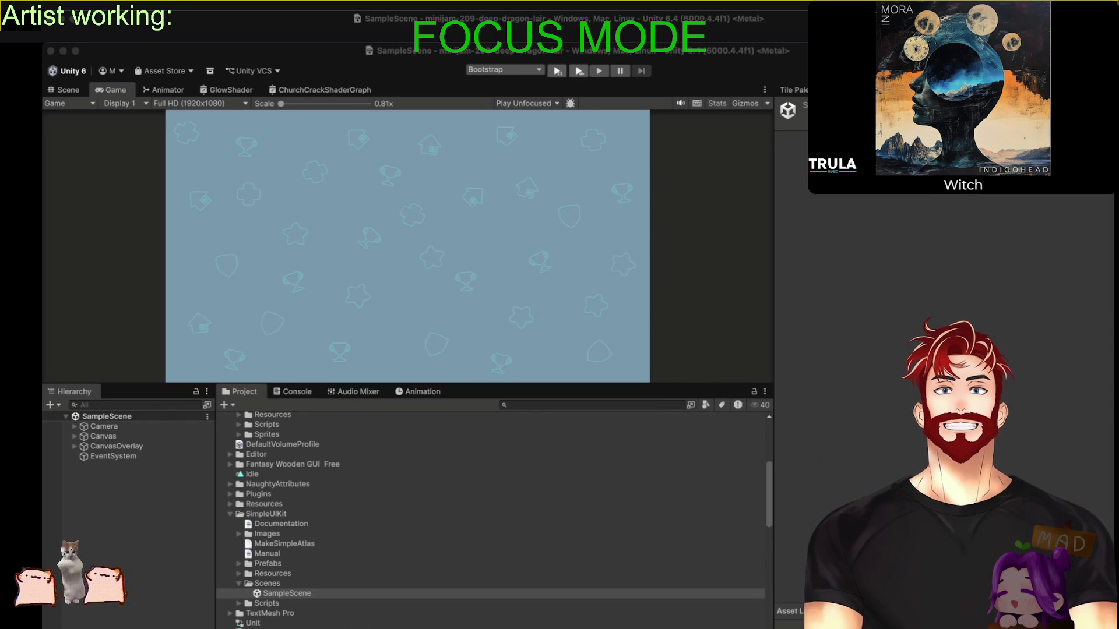
{"action": "left_click_drag", "start_coordinate": [183, 18], "coordinate": [183, 47]}
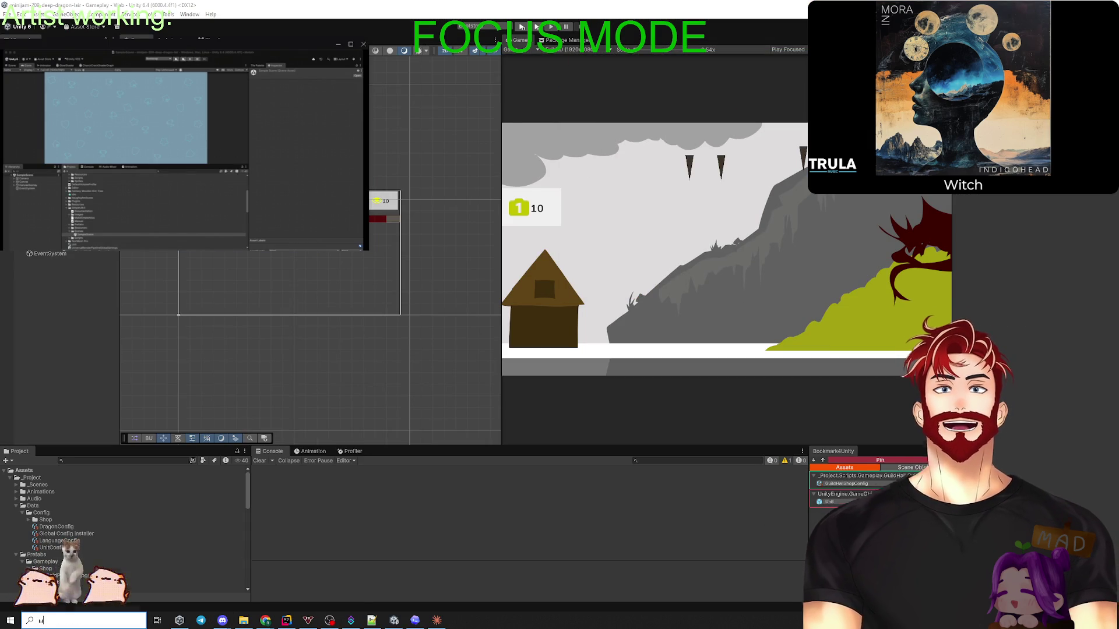
Step: Launch Steam from Windows search, sign in with the first profile, then return to Chrome
{"action": "key", "text": "super+s"}
{"action": "type", "text": "ыеу"}
{"action": "key", "text": "BackSpace"}
{"action": "key", "text": "BackSpace"}
{"action": "key", "text": "BackSpace"}
{"action": "type", "text": "steam"}
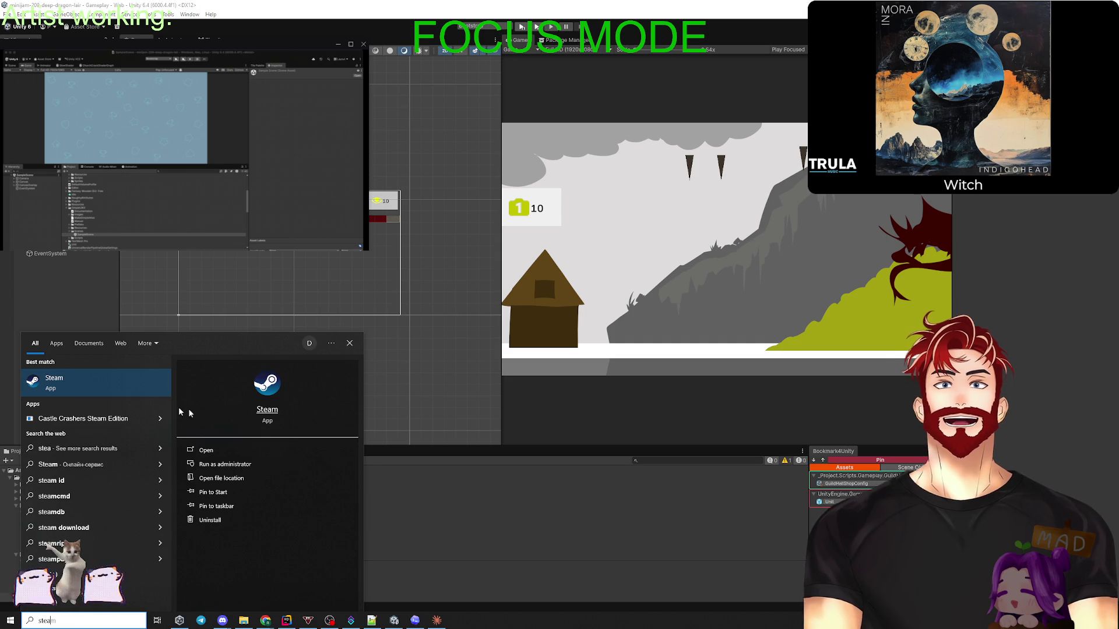
{"action": "key", "text": "Return"}
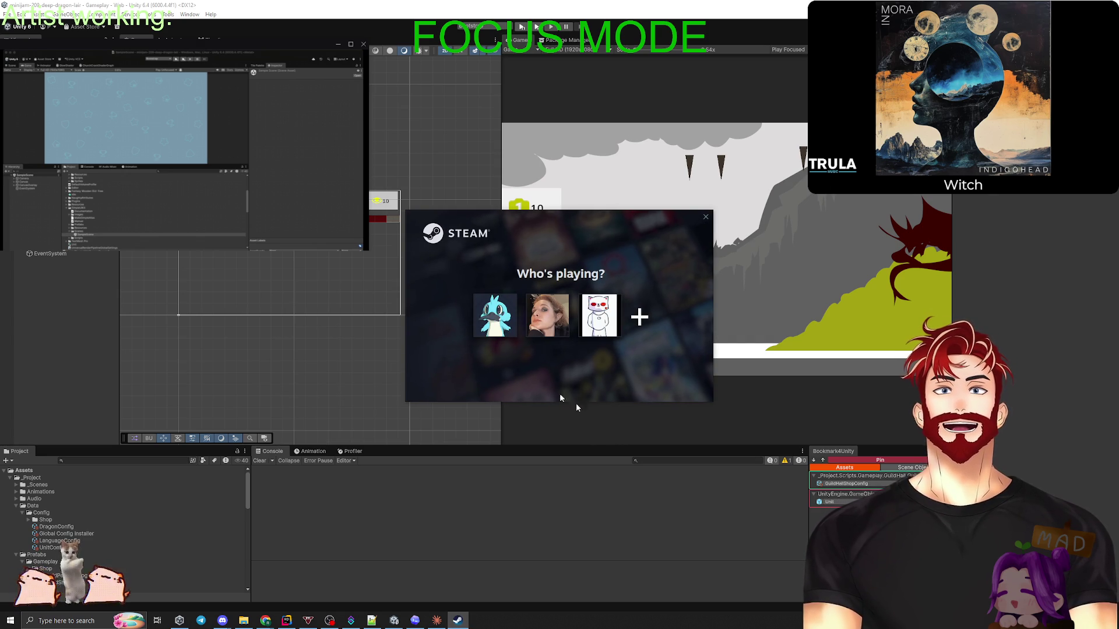
{"action": "left_click", "coordinate": [482, 317]}
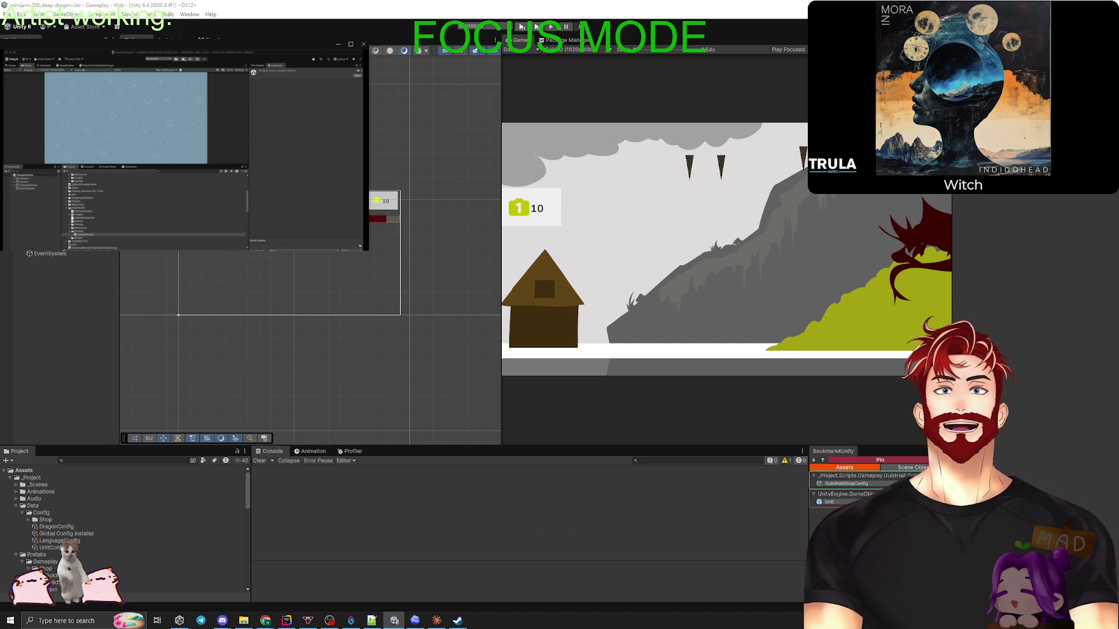
{"action": "key", "text": "alt+Tab"}
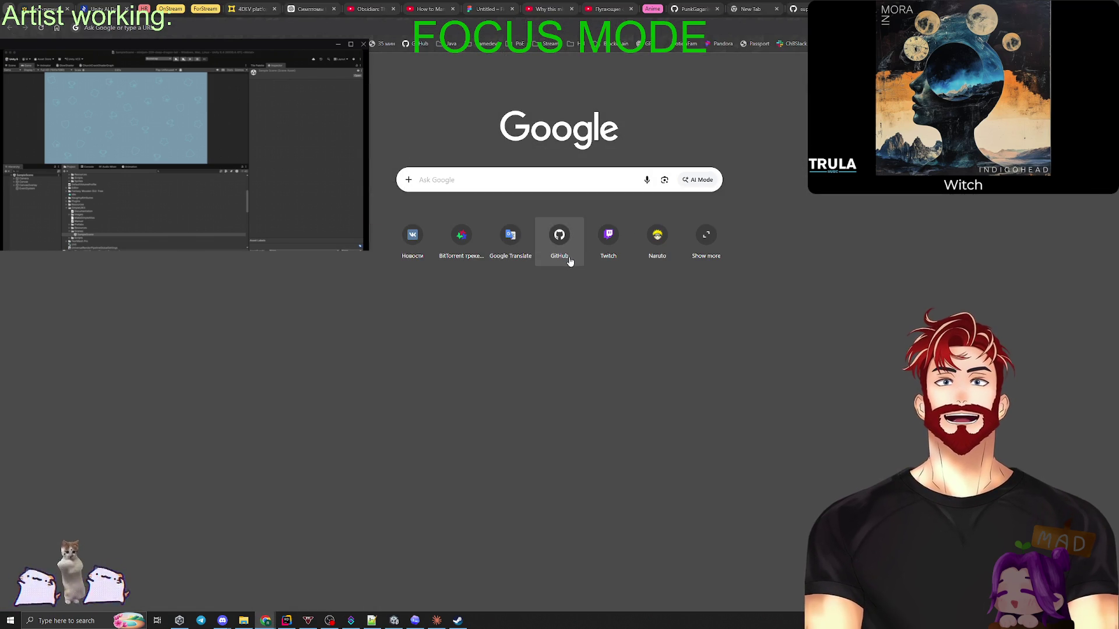
Step: Watch a live channel from Twitch's expanded sidebar list, then open a fresh new tab
{"action": "left_click", "coordinate": [602, 243]}
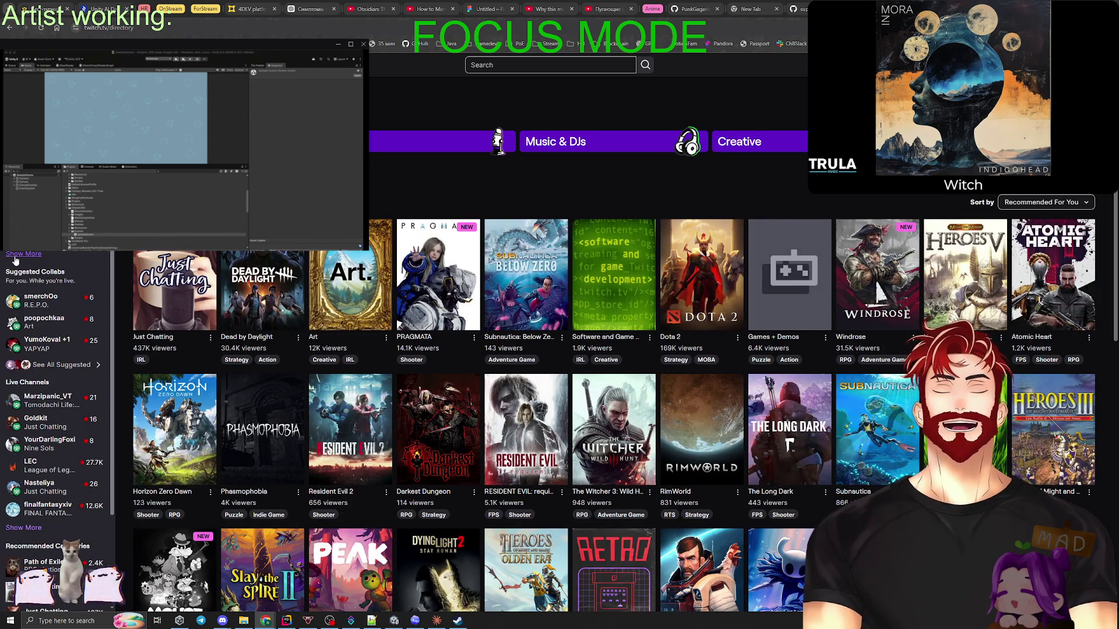
{"action": "left_click", "coordinate": [16, 257]}
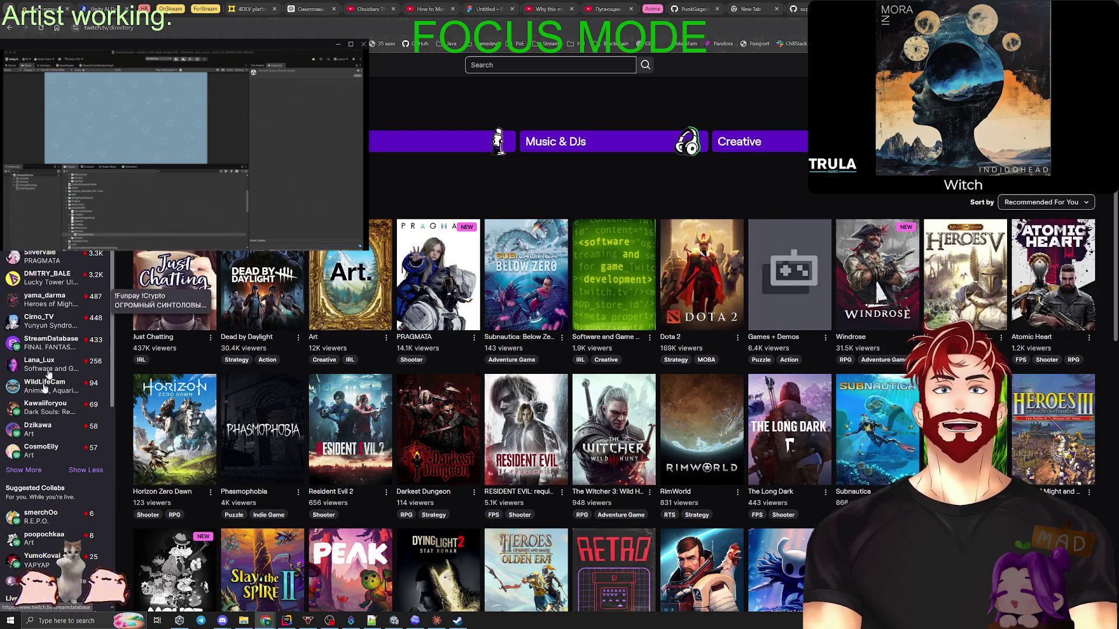
{"action": "scroll", "coordinate": [58, 418], "scroll_direction": "down", "scroll_amount": 2}
{"action": "scroll", "coordinate": [58, 418], "scroll_direction": "down", "scroll_amount": 1}
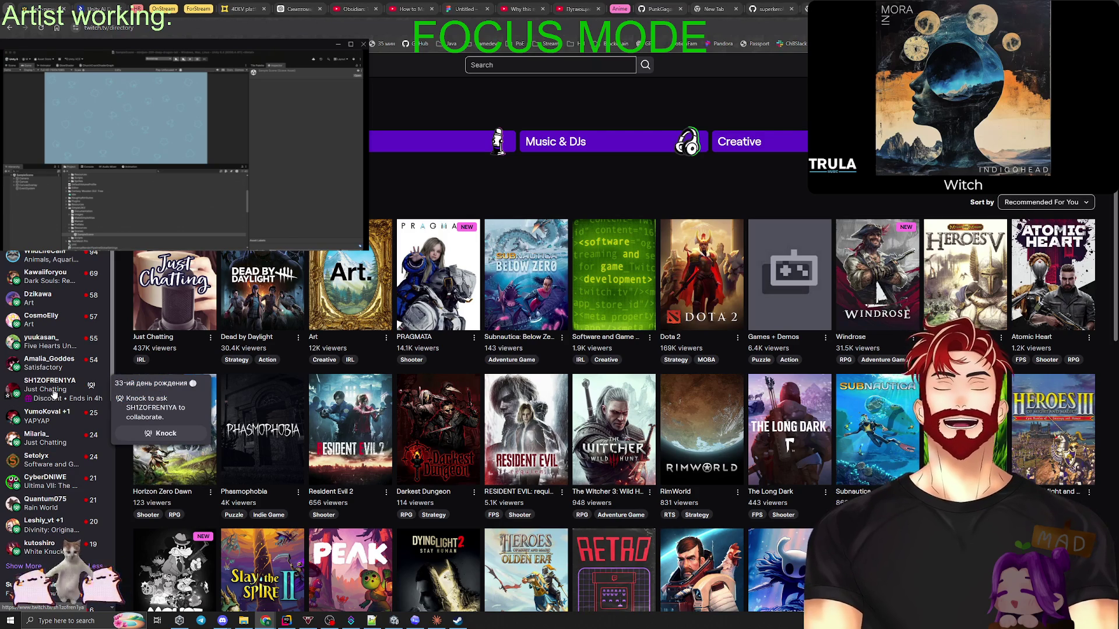
{"action": "left_click", "coordinate": [50, 384]}
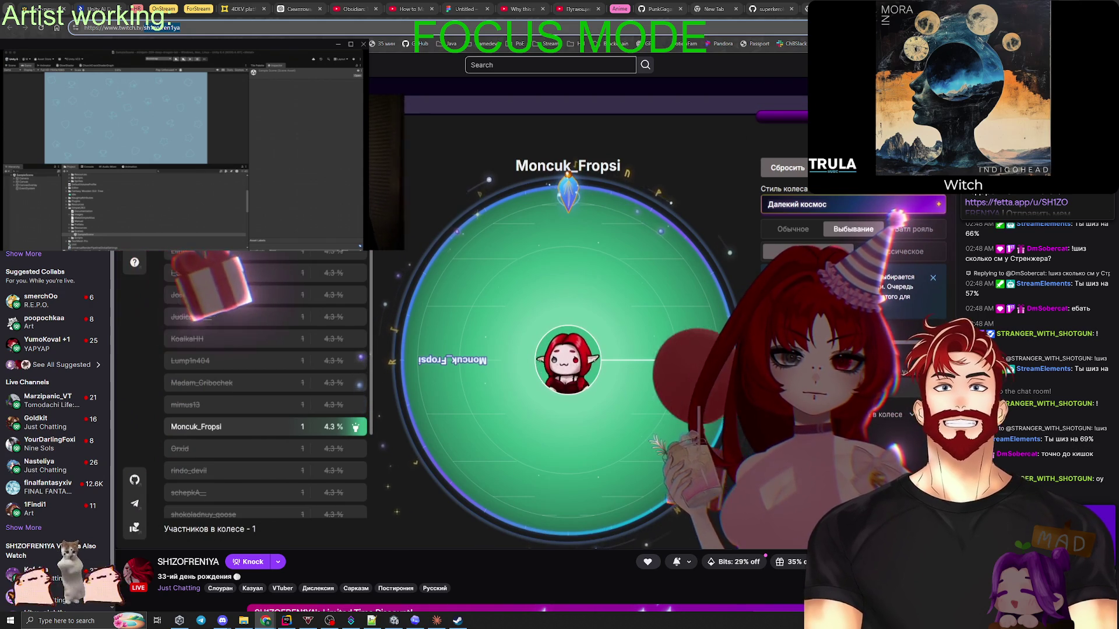
{"action": "key", "text": "ctrl+t"}
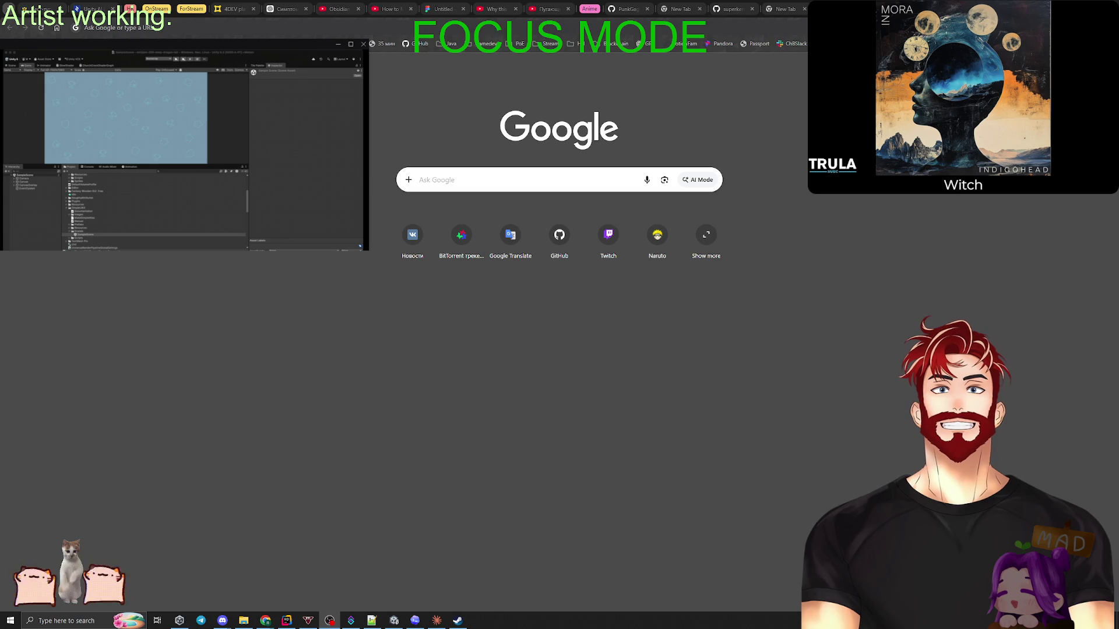
Step: Bring up Claude's new-session home screen, then call up the grid of open windows
{"action": "left_click", "coordinate": [437, 620]}
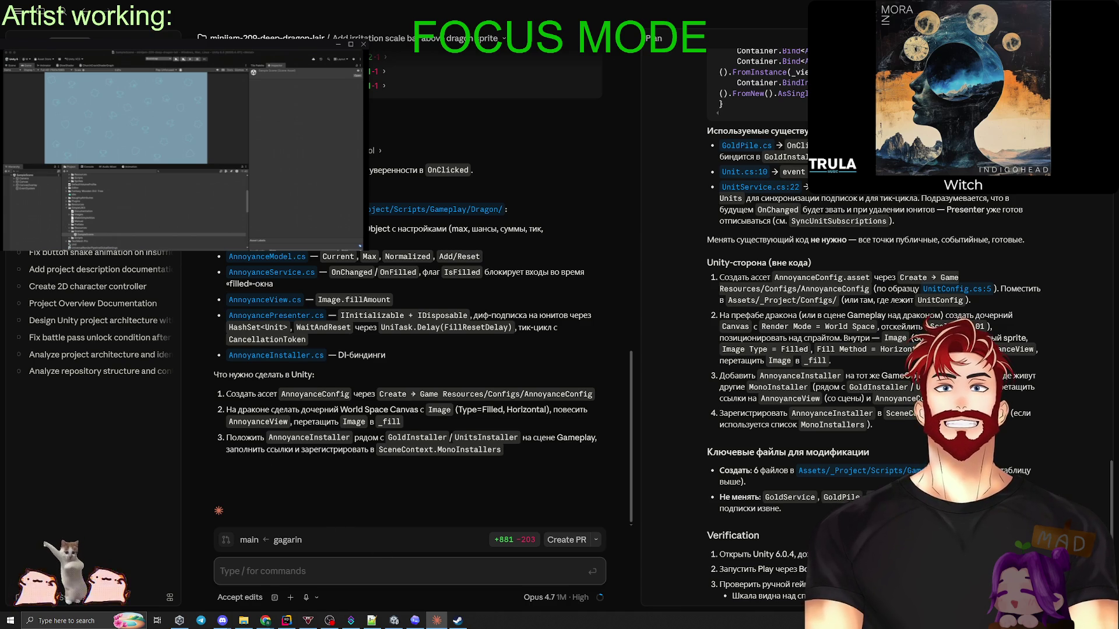
{"action": "key", "text": "ctrl+n"}
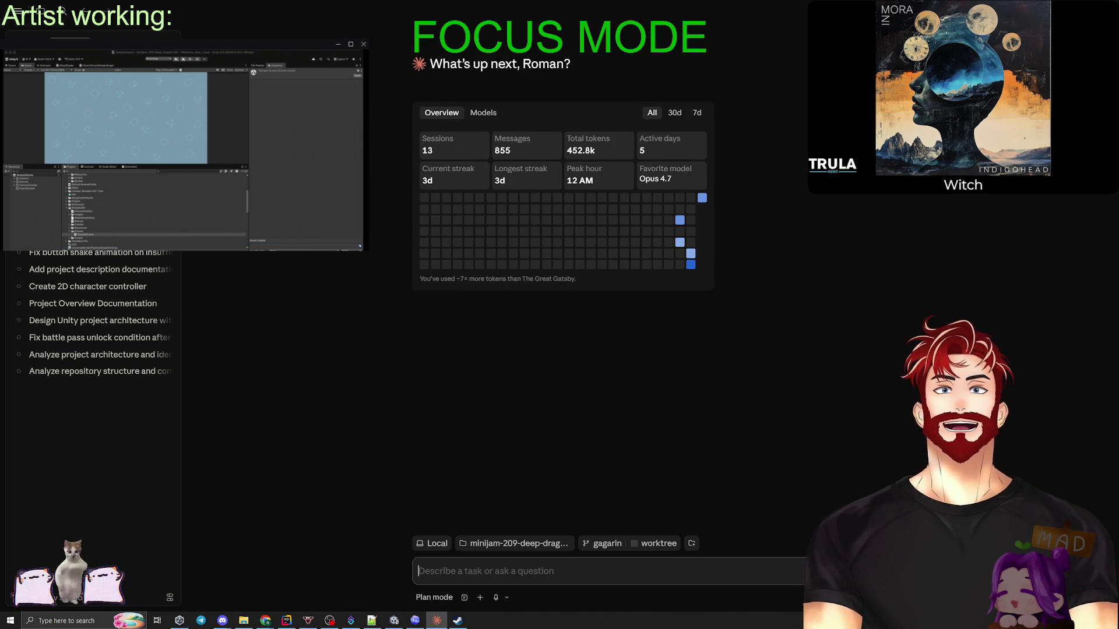
{"action": "key", "text": "alt+Tab"}
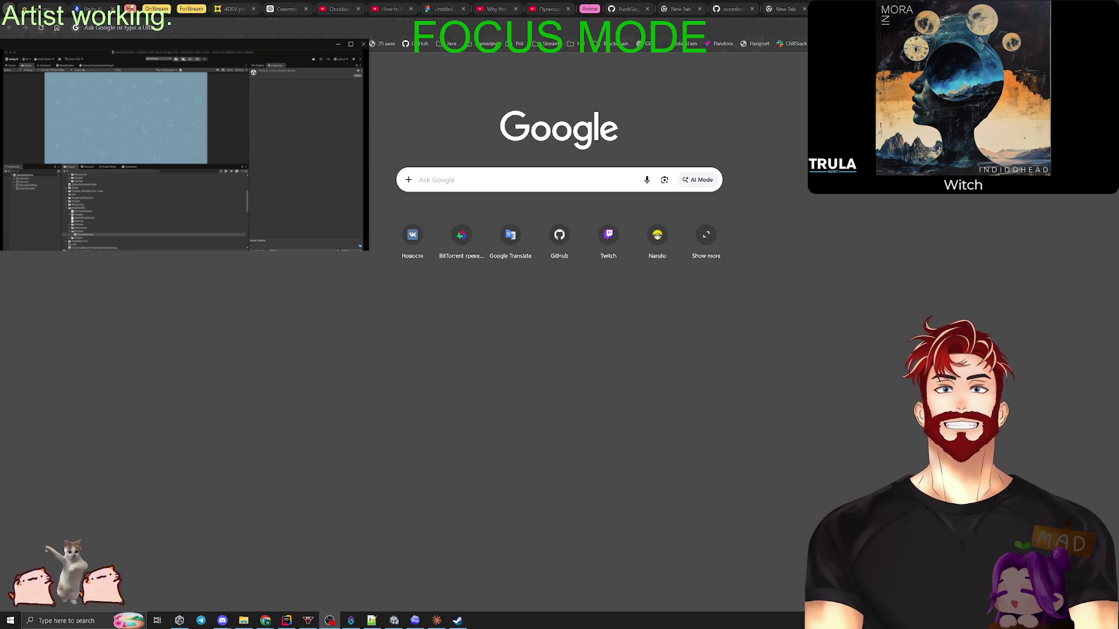
{"action": "key", "text": "alt+Tab"}
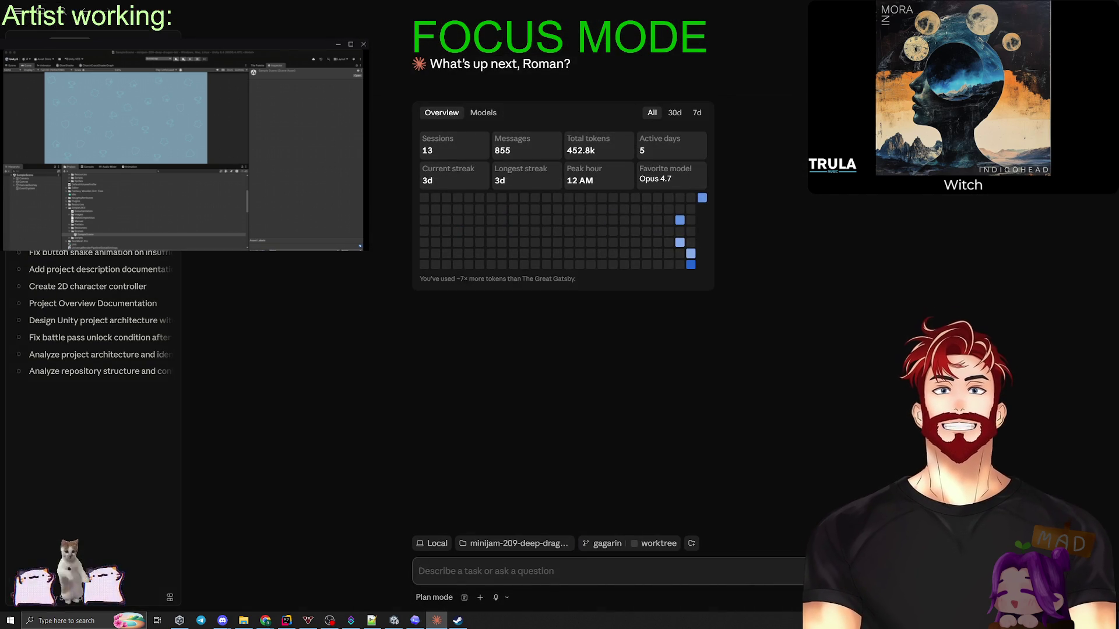
{"action": "key", "text": "alt+Tab"}
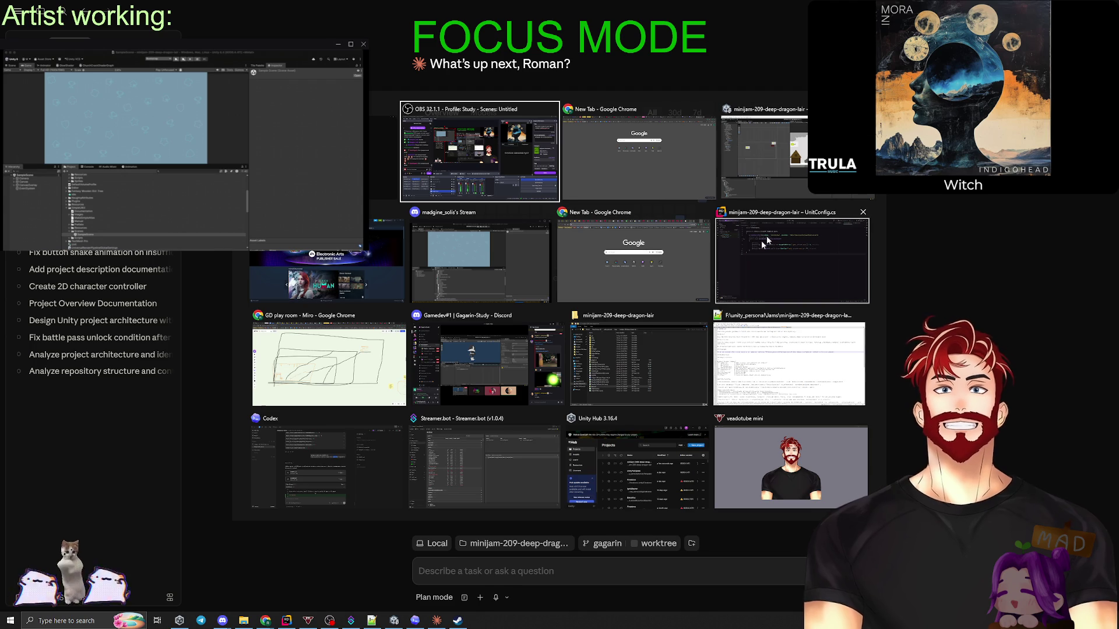
Step: Check the Twitch stream's prize-wheel spin in Chrome, then switch back to Claude
{"action": "key", "text": "alt+Tab"}
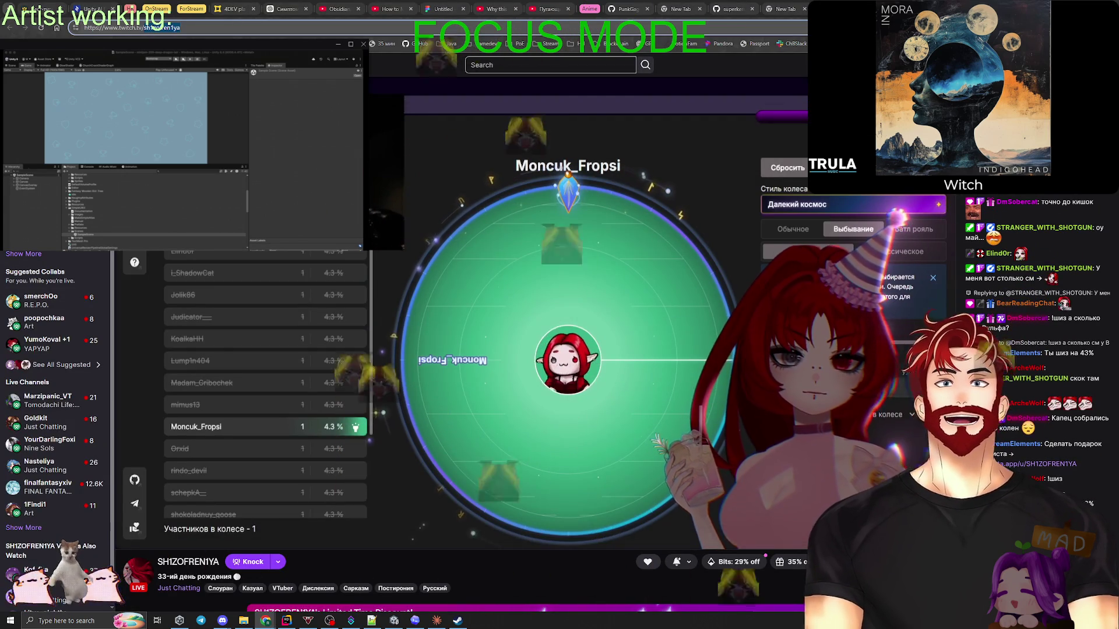
{"action": "key", "text": "alt+Tab"}
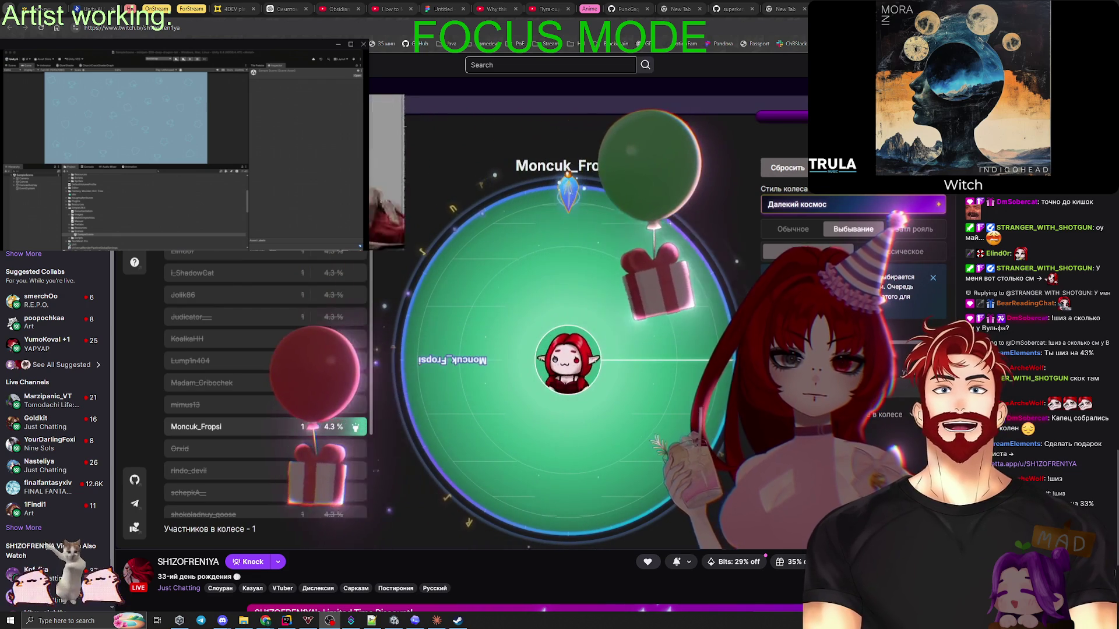
{"action": "key", "text": "alt+Tab"}
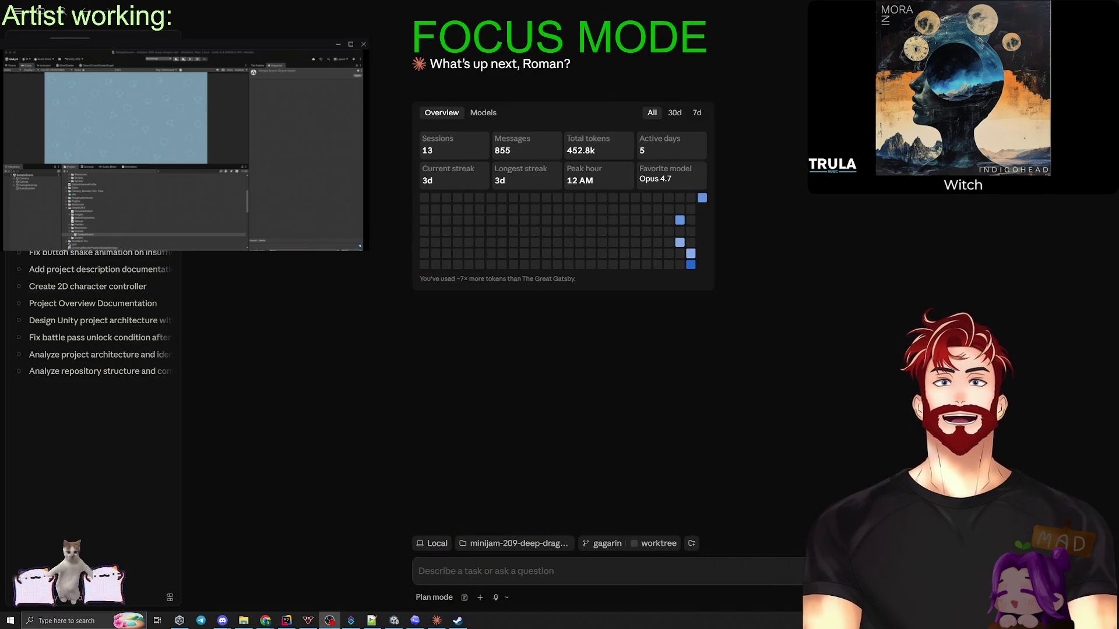